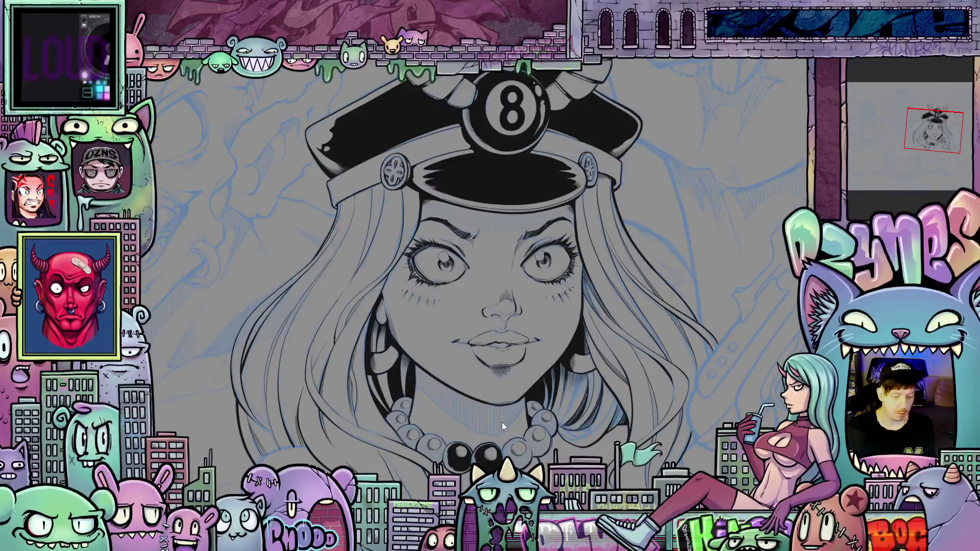
Step: Zoom in on the necklace and turn the two black beads dark navy
{"action": "scroll", "coordinate": [503, 421], "scroll_direction": "up", "scroll_amount": 5}
{"action": "left_click_drag", "start_coordinate": [506, 437], "coordinate": [492, 344]}
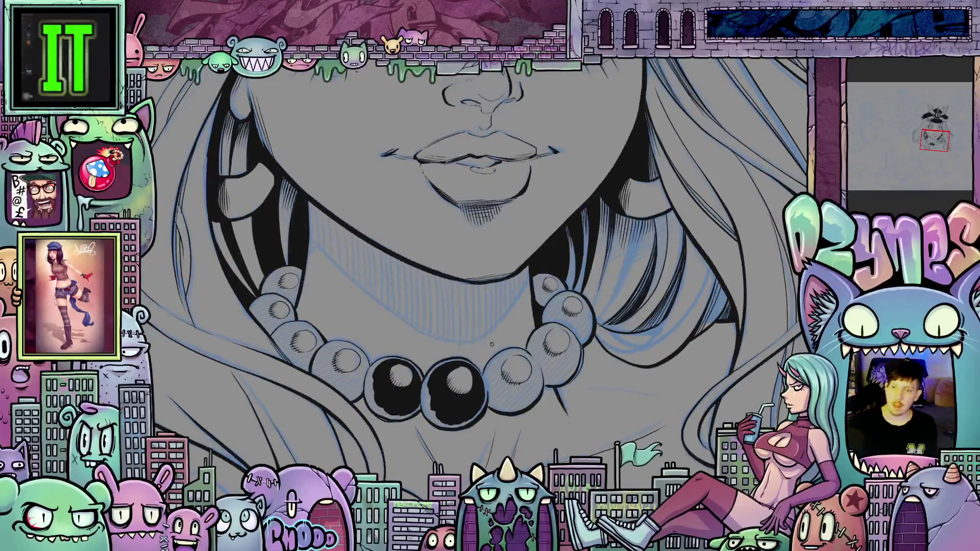
{"action": "scroll", "coordinate": [528, 406], "scroll_direction": "up", "scroll_amount": 4}
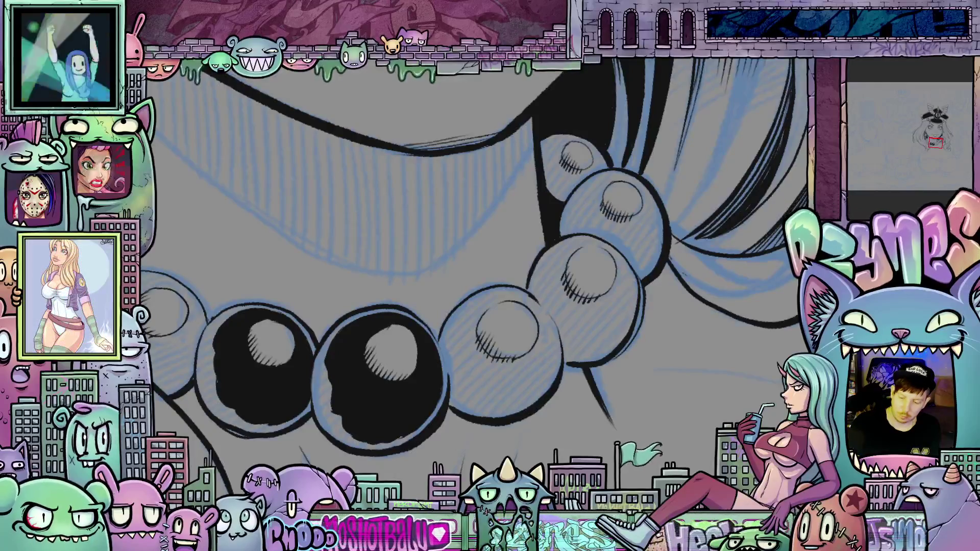
{"action": "key", "text": "alt+BackSpace"}
Step: Ink a line along the right bead's lower edge, rotating the canvas around the bead chain
{"action": "left_click_drag", "start_coordinate": [462, 309], "coordinate": [620, 242]}
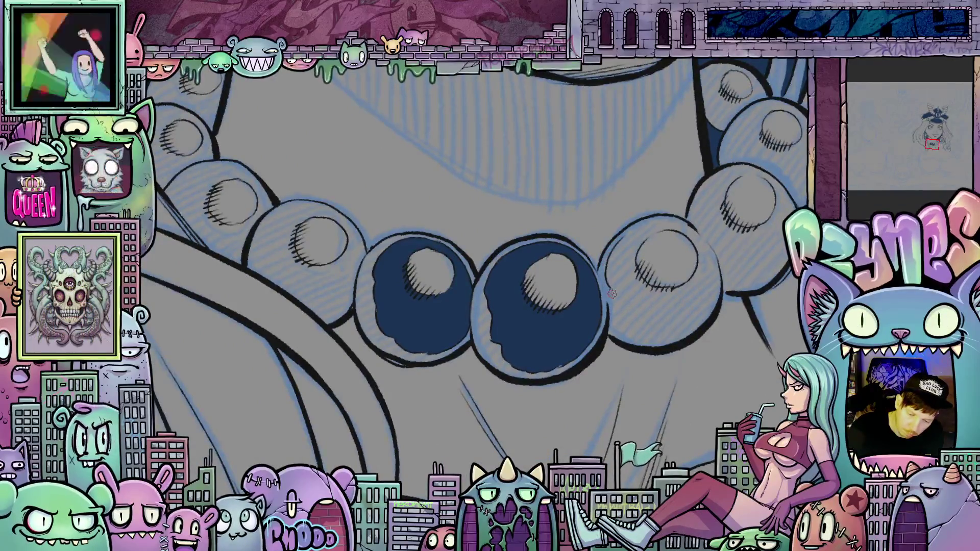
{"action": "left_click_drag", "start_coordinate": [631, 327], "coordinate": [687, 337]}
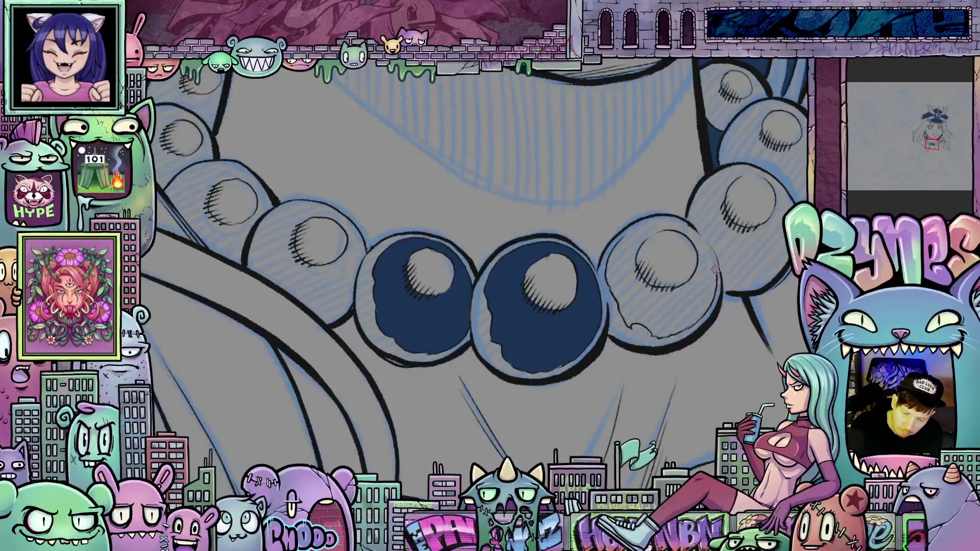
{"action": "left_click_drag", "start_coordinate": [721, 305], "coordinate": [694, 387]}
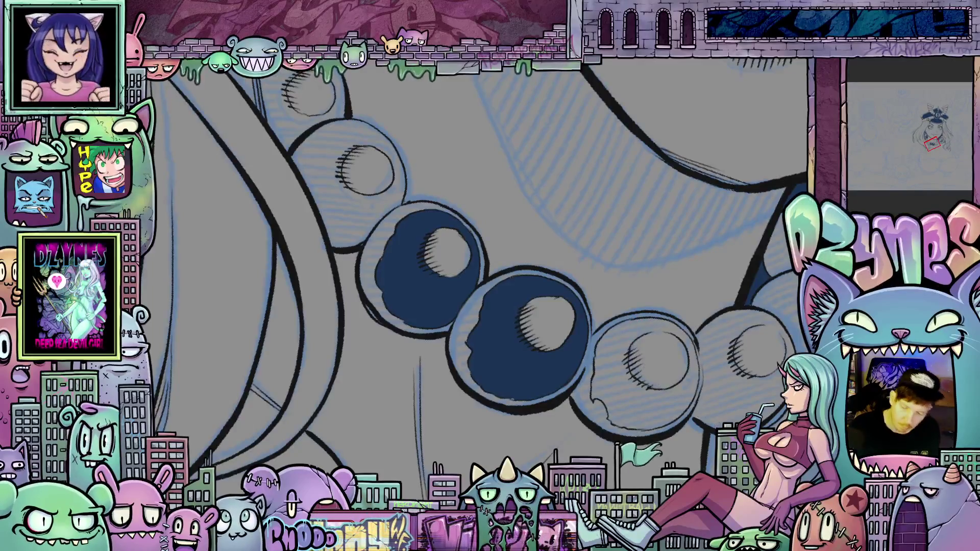
{"action": "left_click_drag", "start_coordinate": [635, 352], "coordinate": [637, 386]}
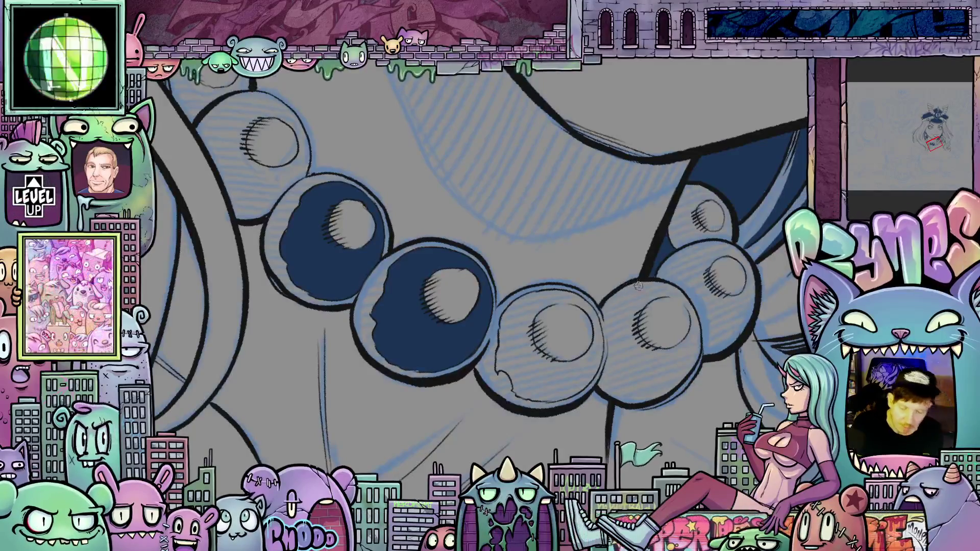
{"action": "left_click_drag", "start_coordinate": [722, 380], "coordinate": [499, 288]}
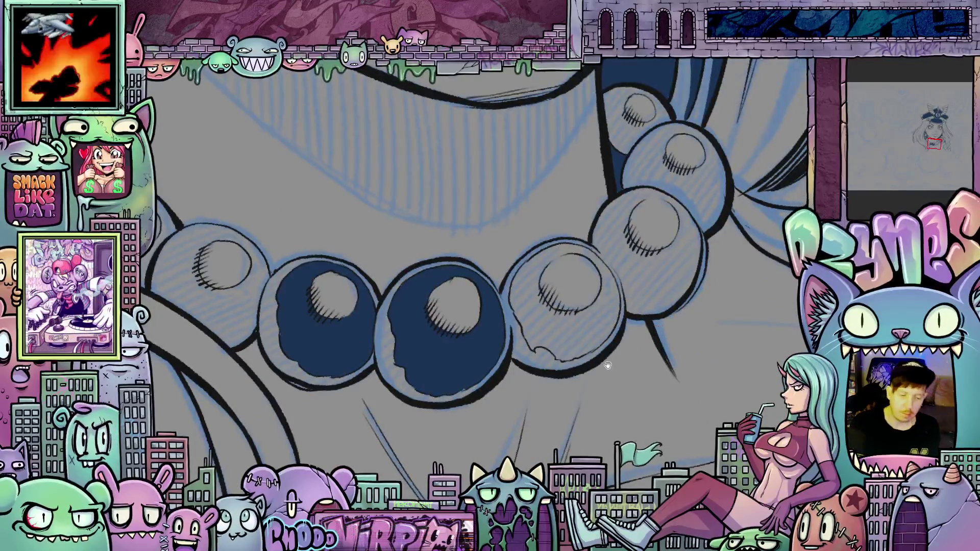
Step: Ink a dark stroke along one bead's lower edge, then re-level the view on the pearls
{"action": "mouse_move", "coordinate": [607, 365]}
{"action": "left_mouse_down"}
{"action": "mouse_move", "coordinate": [552, 387]}
{"action": "mouse_move", "coordinate": [601, 405]}
{"action": "mouse_move", "coordinate": [604, 419]}
{"action": "mouse_move", "coordinate": [590, 418]}
{"action": "mouse_move", "coordinate": [596, 433]}
{"action": "left_mouse_up"}
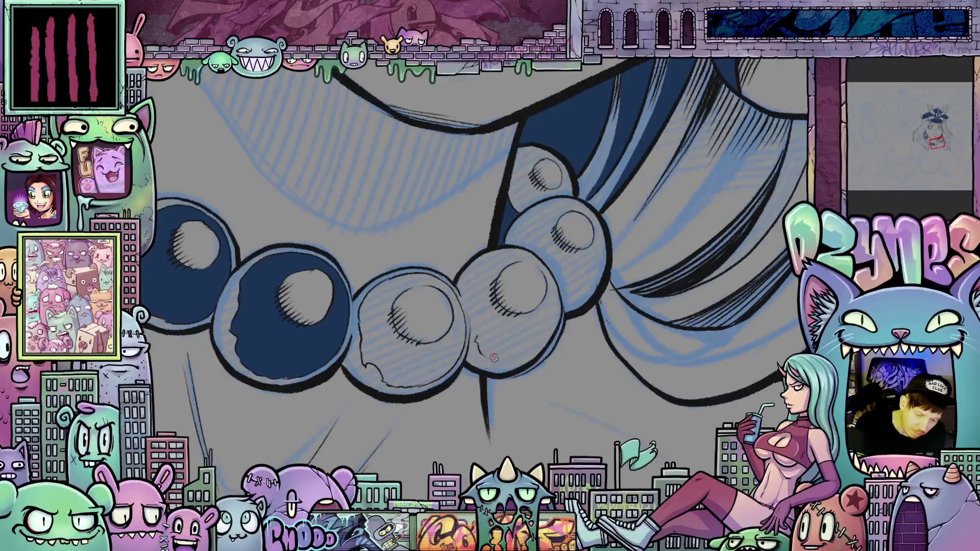
{"action": "left_click_drag", "start_coordinate": [510, 360], "coordinate": [549, 329]}
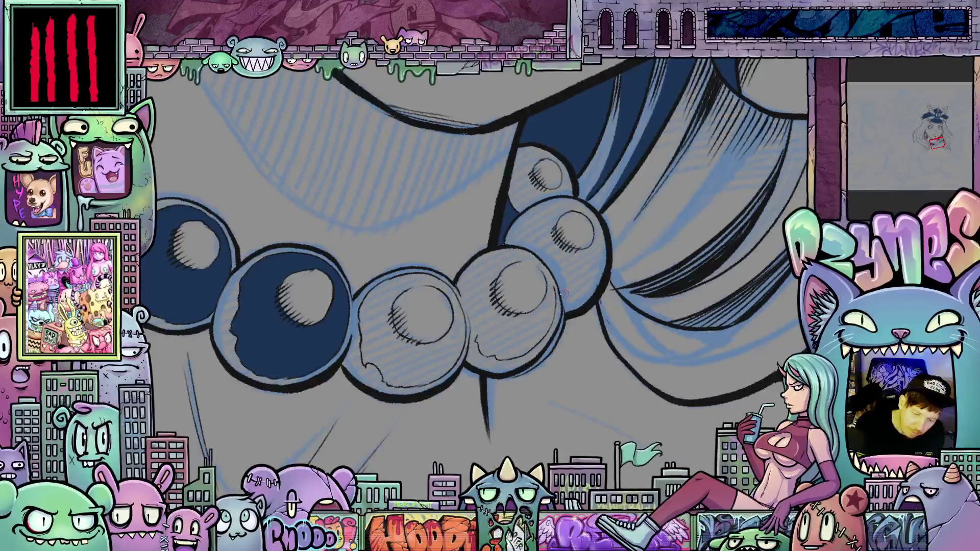
{"action": "left_click_drag", "start_coordinate": [554, 294], "coordinate": [545, 321]}
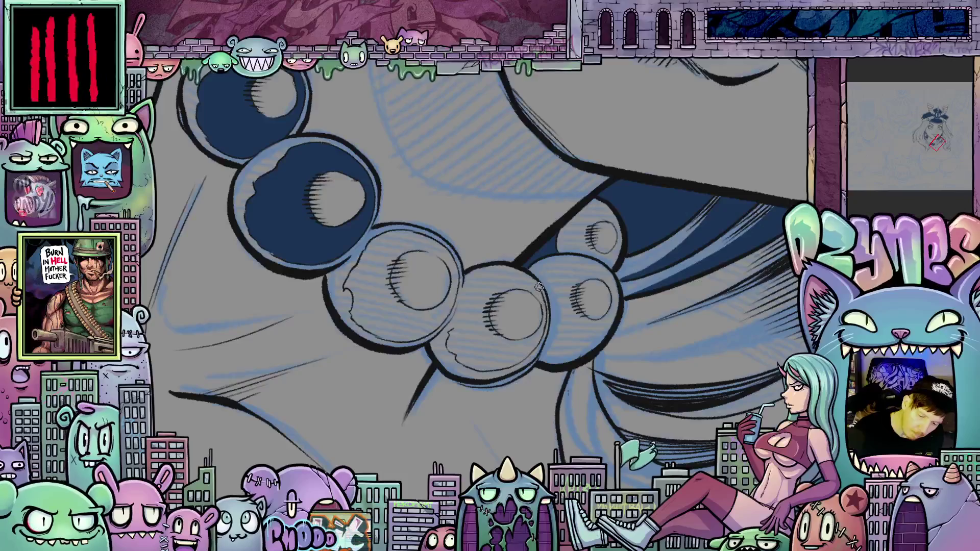
{"action": "left_click_drag", "start_coordinate": [526, 277], "coordinate": [485, 252]}
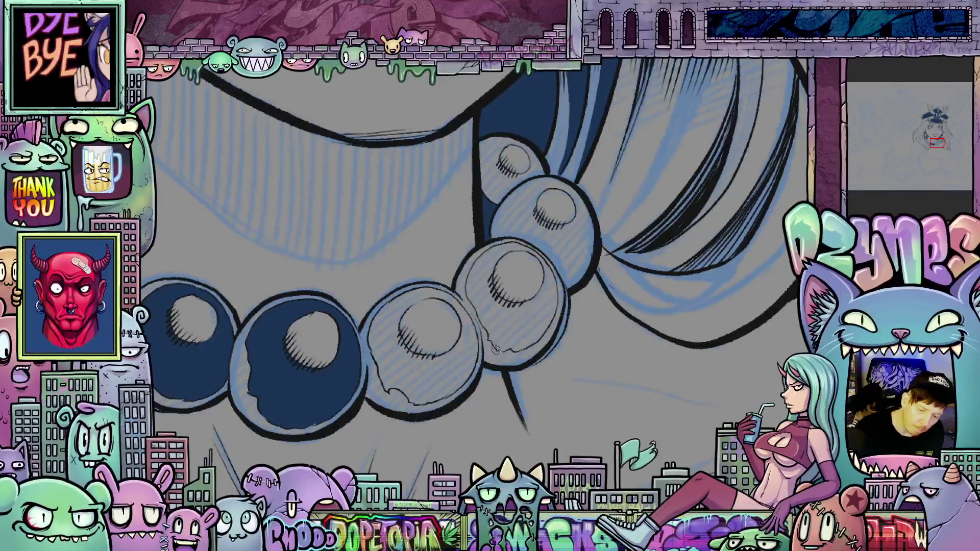
{"action": "mouse_move", "coordinate": [572, 366]}
{"action": "left_mouse_down"}
{"action": "mouse_move", "coordinate": [544, 424]}
{"action": "mouse_move", "coordinate": [509, 427]}
{"action": "left_mouse_up"}
{"action": "scroll", "coordinate": [511, 356], "scroll_direction": "up", "scroll_amount": 2}
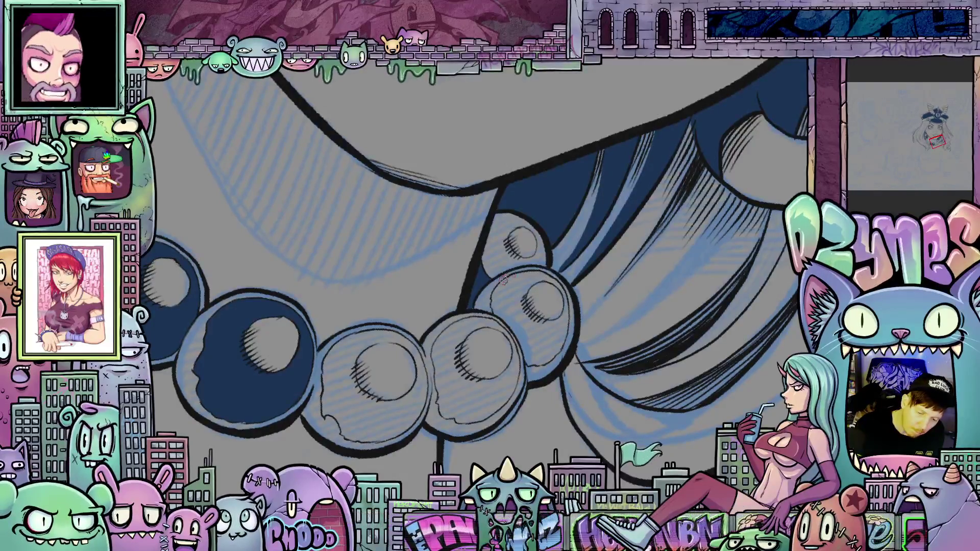
{"action": "left_click_drag", "start_coordinate": [504, 278], "coordinate": [583, 220]}
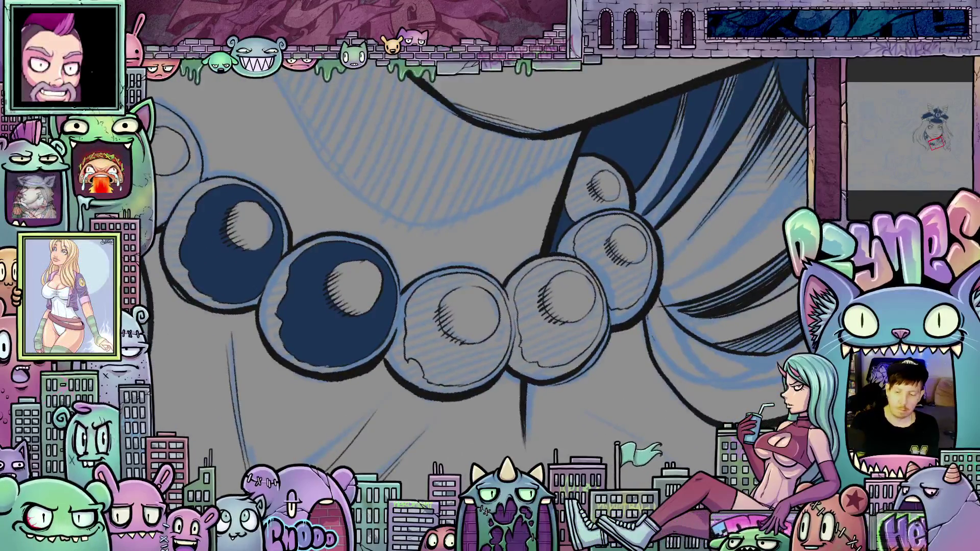
Step: Sample the bead navy and fill the grey pearls, redoing the centre one, plus the top bead
{"action": "left_click", "coordinate": [559, 339], "text": "ctrl"}
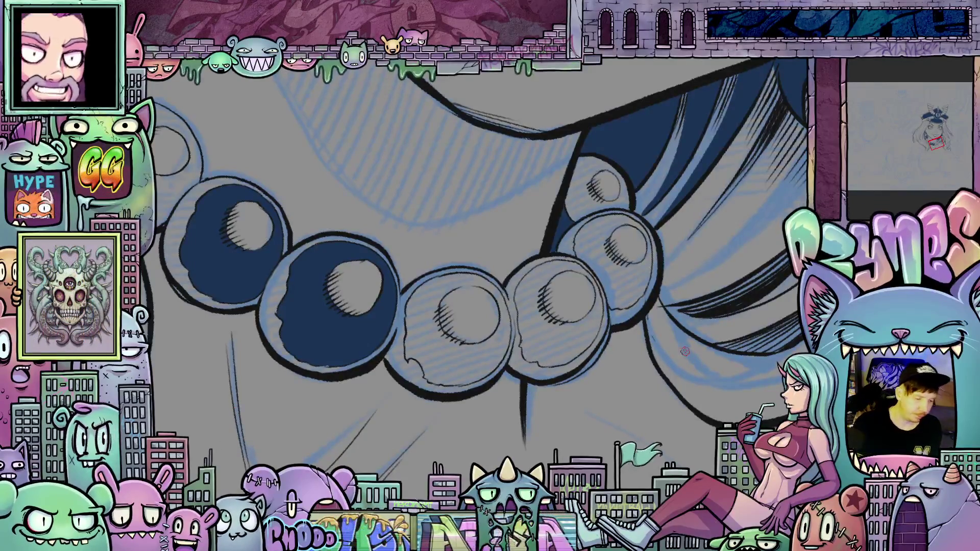
{"action": "left_click", "coordinate": [572, 340]}
{"action": "left_click", "coordinate": [608, 314]}
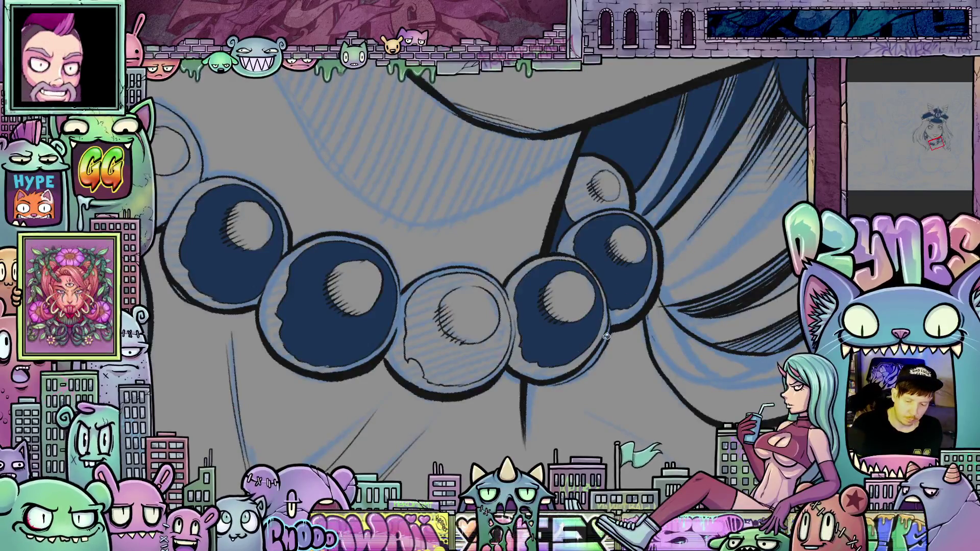
{"action": "left_click", "coordinate": [490, 359]}
{"action": "key", "text": "ctrl+z"}
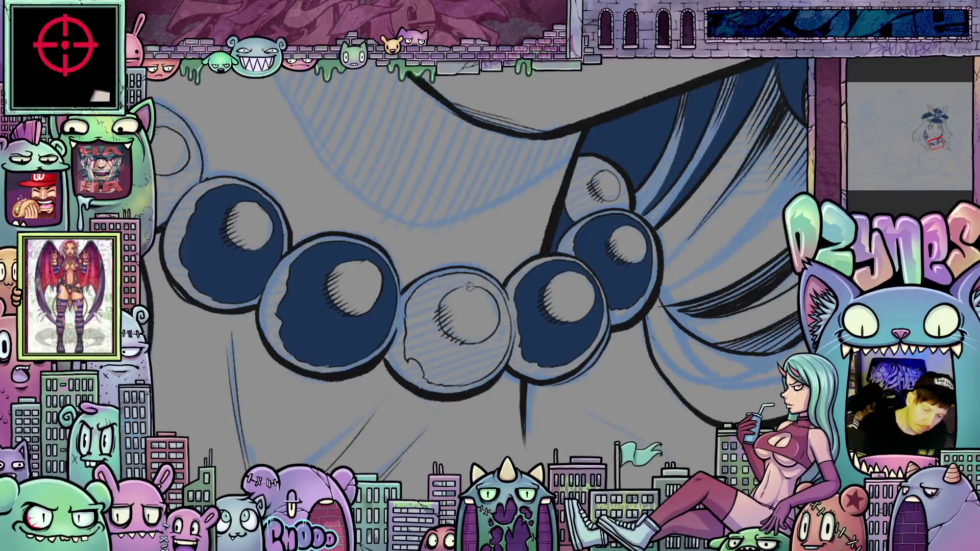
{"action": "left_click", "coordinate": [500, 349]}
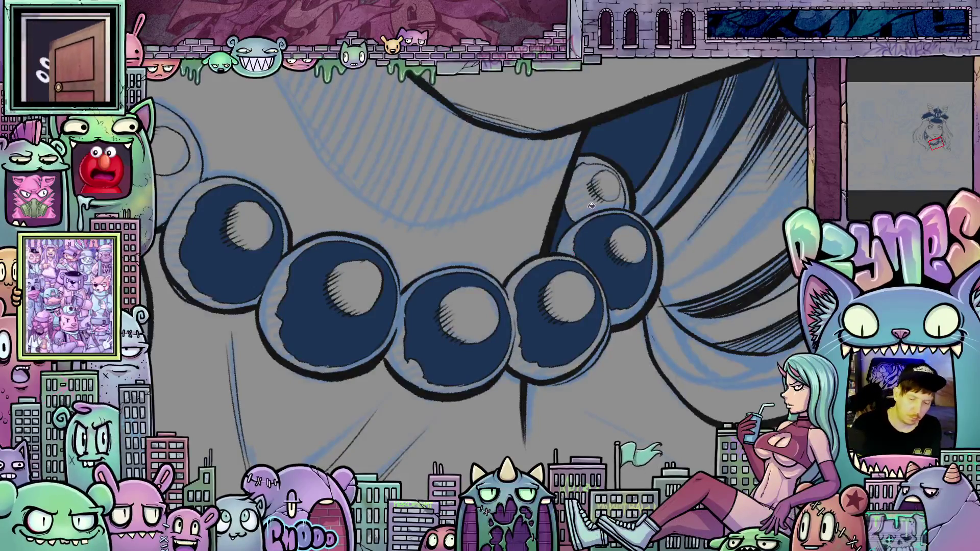
{"action": "left_click", "coordinate": [591, 204]}
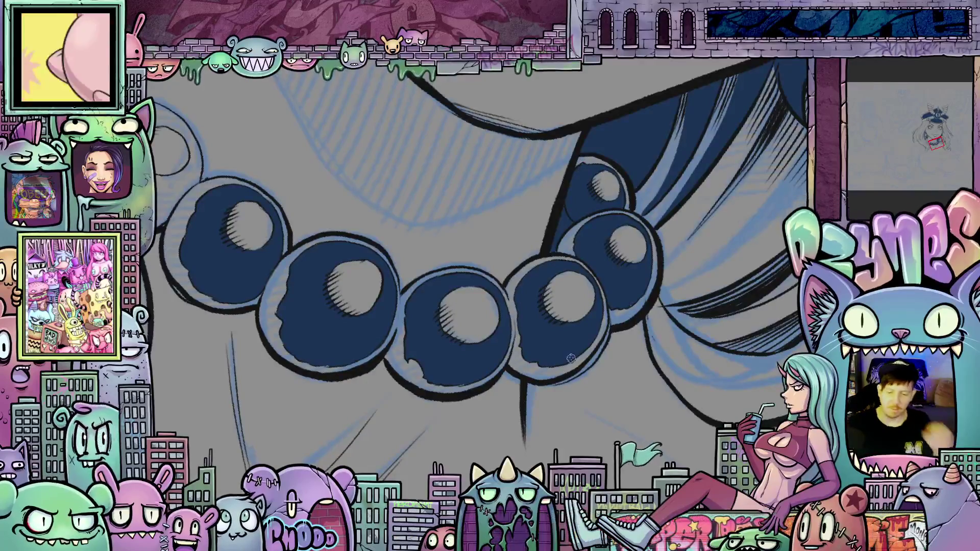
Step: Zoom out and pan to centre the whole portrait with its navy necklace
{"action": "scroll", "coordinate": [572, 349], "scroll_direction": "up", "scroll_amount": 3}
{"action": "scroll", "coordinate": [479, 275], "scroll_direction": "up", "scroll_amount": 5}
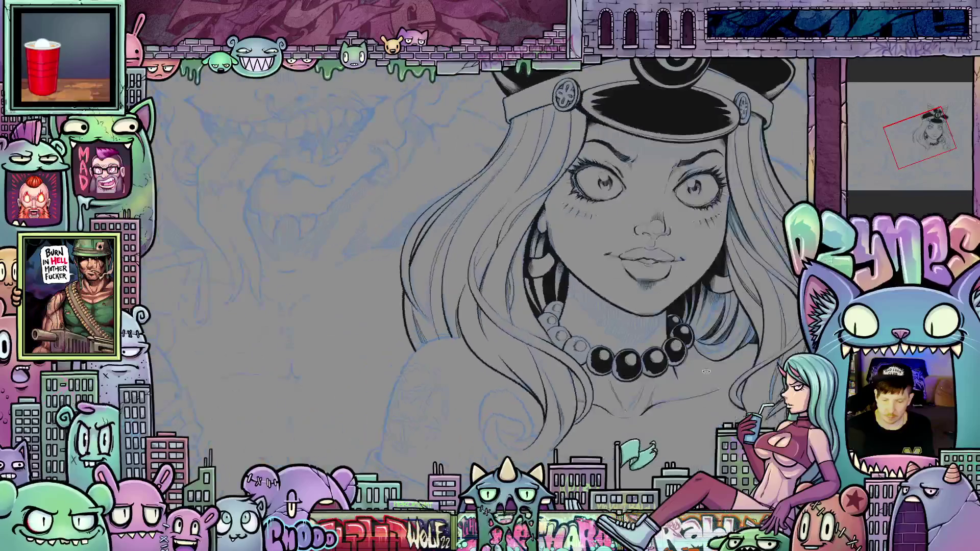
{"action": "left_click_drag", "start_coordinate": [681, 386], "coordinate": [642, 384]}
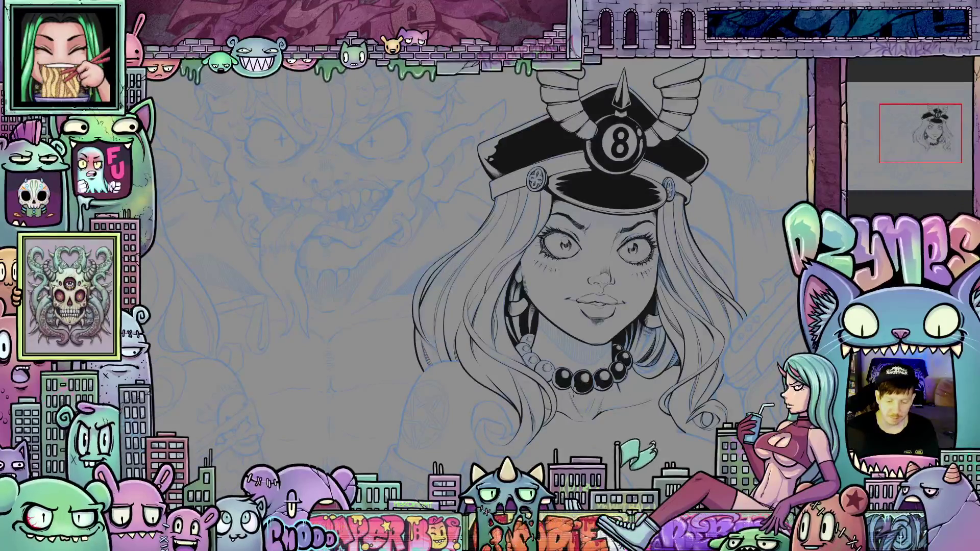
Step: Zoom onto the left necklace strand, then tilt and re-level the canvas
{"action": "scroll", "coordinate": [555, 376], "scroll_direction": "up", "scroll_amount": 4}
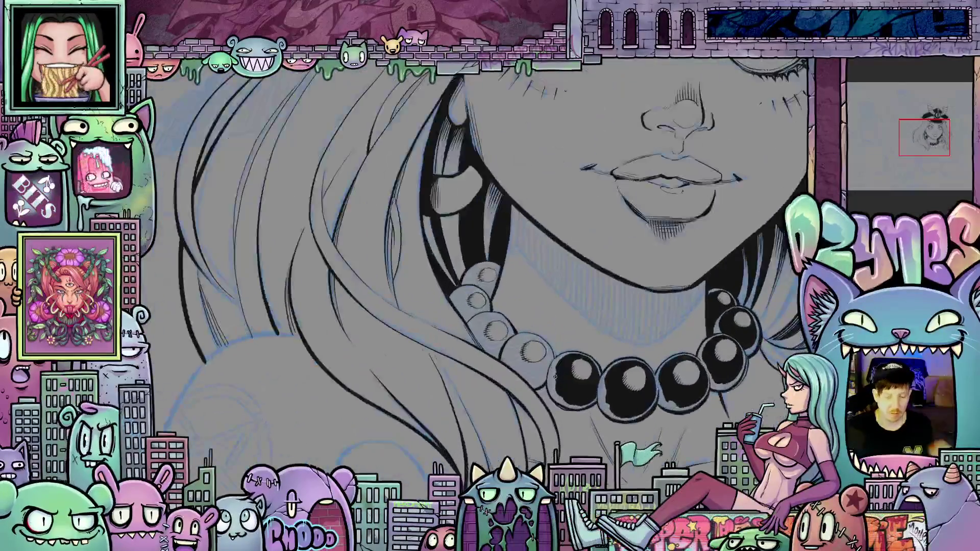
{"action": "scroll", "coordinate": [555, 376], "scroll_direction": "up", "scroll_amount": 2}
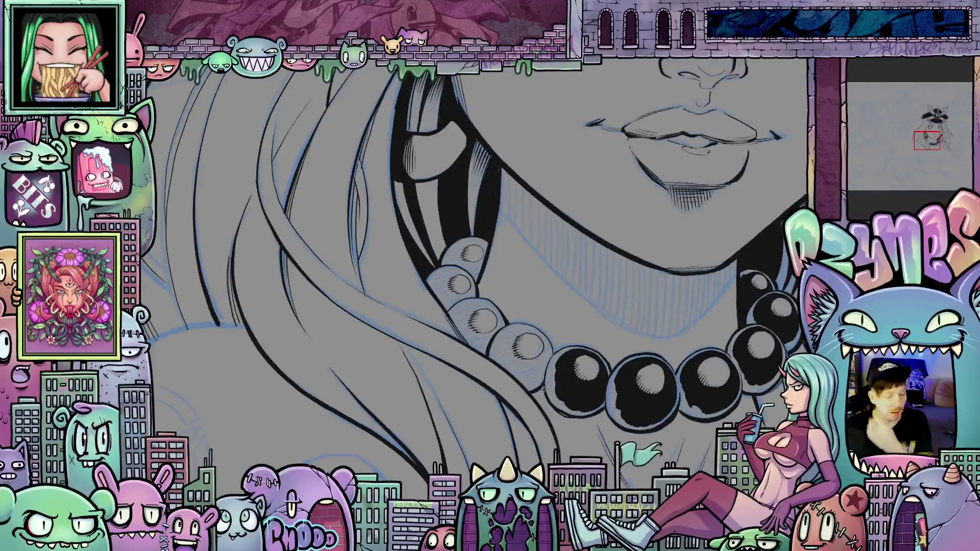
{"action": "scroll", "coordinate": [535, 391], "scroll_direction": "up", "scroll_amount": 4}
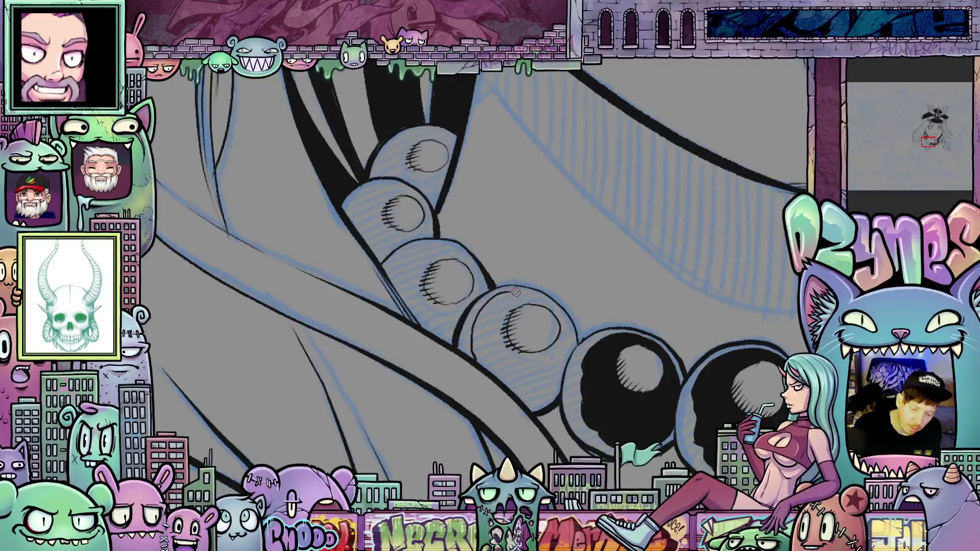
{"action": "key", "text": "minus"}
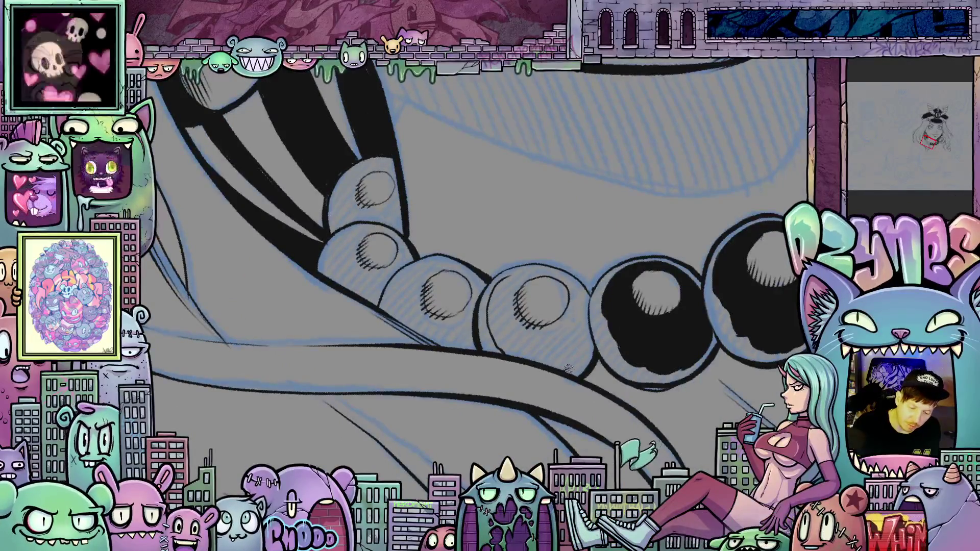
{"action": "key", "text": "asciicircum"}
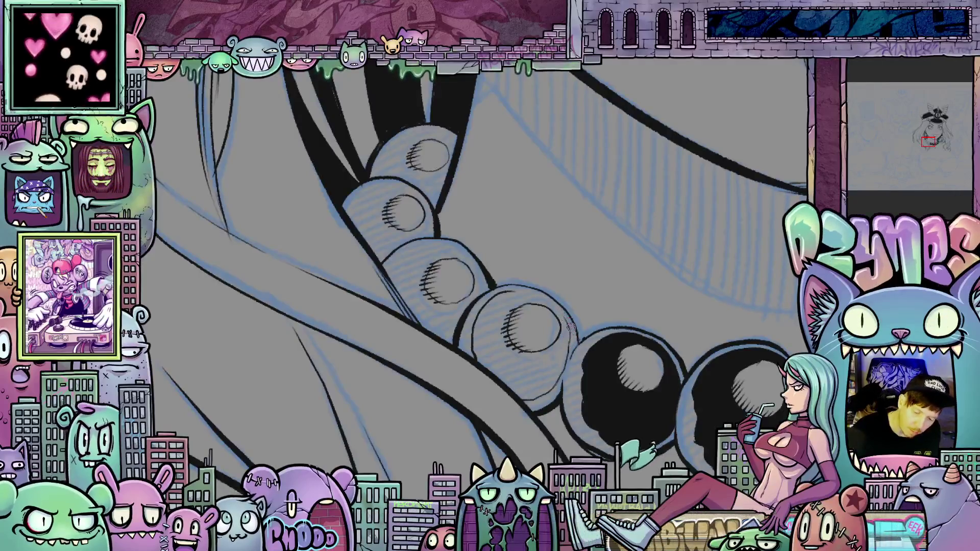
Step: Rotate and pan the canvas along the necklace to the left-strand beads below the face
{"action": "mouse_move", "coordinate": [570, 326]}
{"action": "left_mouse_down"}
{"action": "mouse_move", "coordinate": [683, 395]}
{"action": "mouse_move", "coordinate": [481, 281]}
{"action": "left_mouse_up"}
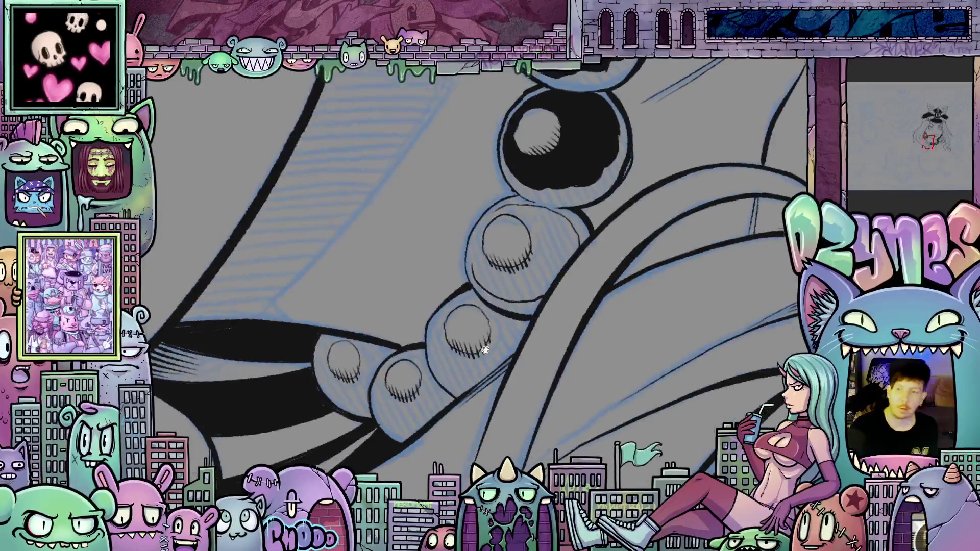
{"action": "left_click_drag", "start_coordinate": [481, 318], "coordinate": [487, 371]}
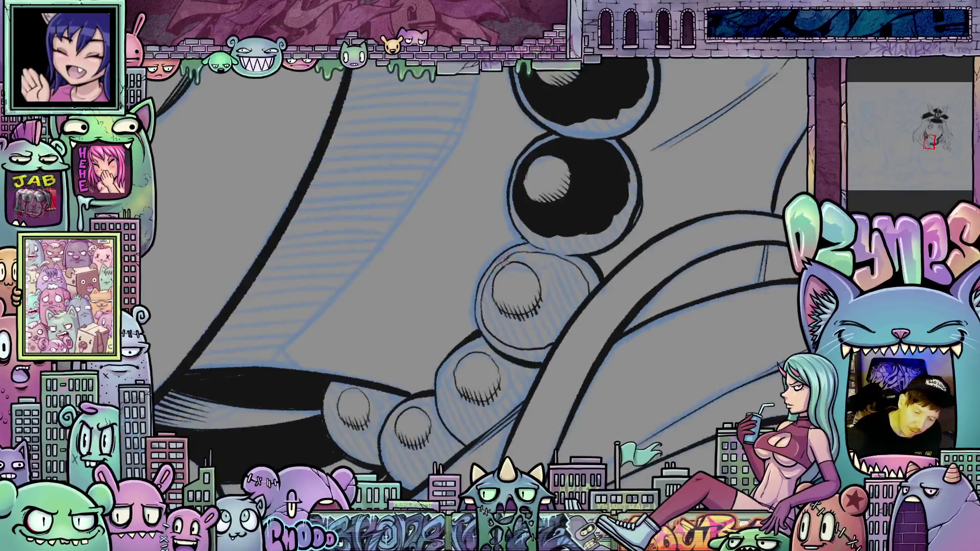
{"action": "left_click_drag", "start_coordinate": [660, 284], "coordinate": [563, 353]}
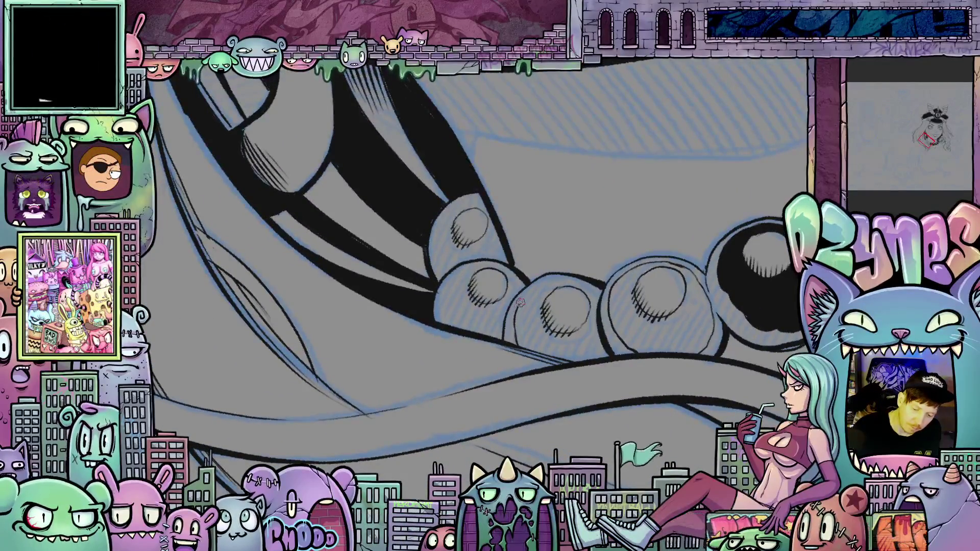
{"action": "left_click_drag", "start_coordinate": [552, 279], "coordinate": [540, 346]}
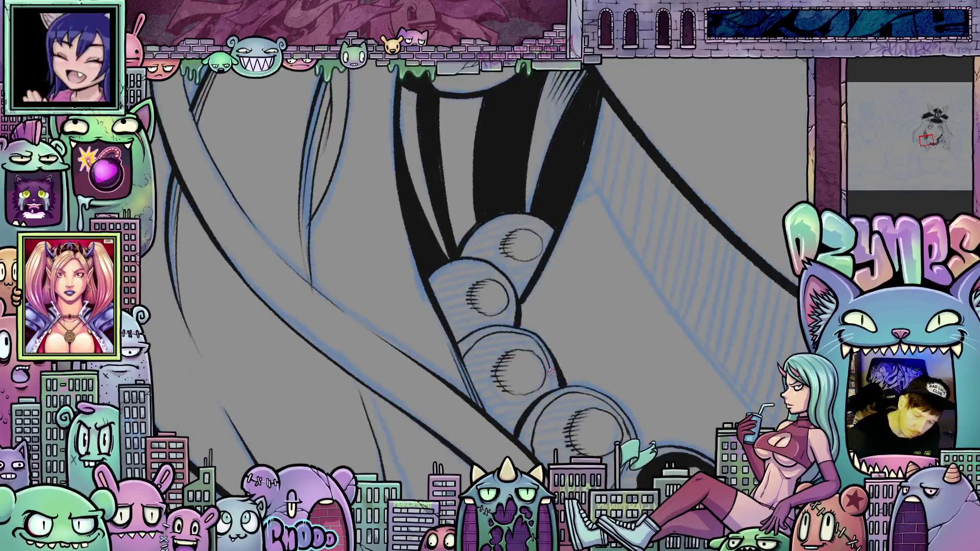
{"action": "left_click_drag", "start_coordinate": [551, 389], "coordinate": [584, 348]}
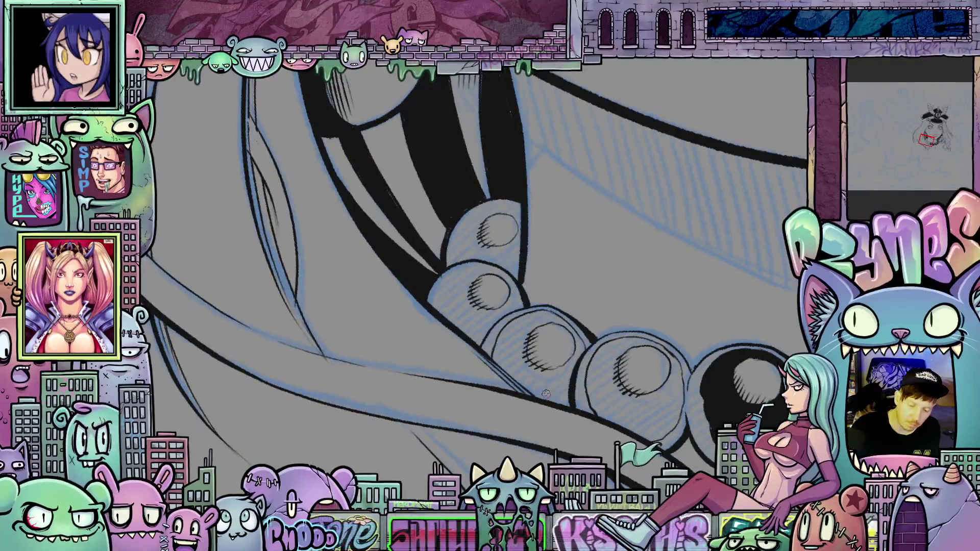
{"action": "left_click_drag", "start_coordinate": [504, 413], "coordinate": [534, 448]}
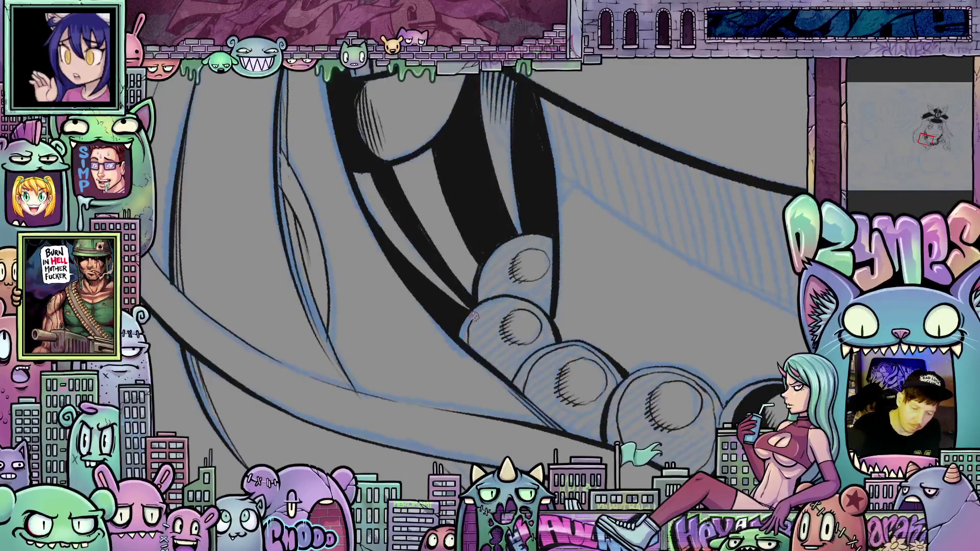
{"action": "left_click_drag", "start_coordinate": [510, 300], "coordinate": [489, 319]}
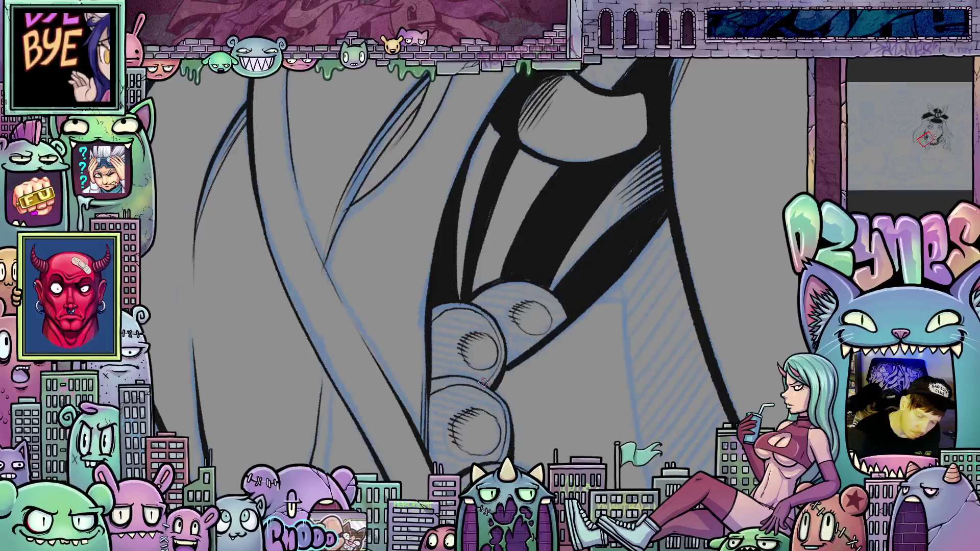
{"action": "mouse_move", "coordinate": [507, 383]}
{"action": "left_mouse_down"}
{"action": "mouse_move", "coordinate": [529, 330]}
{"action": "mouse_move", "coordinate": [513, 419]}
{"action": "mouse_move", "coordinate": [490, 393]}
{"action": "left_mouse_up"}
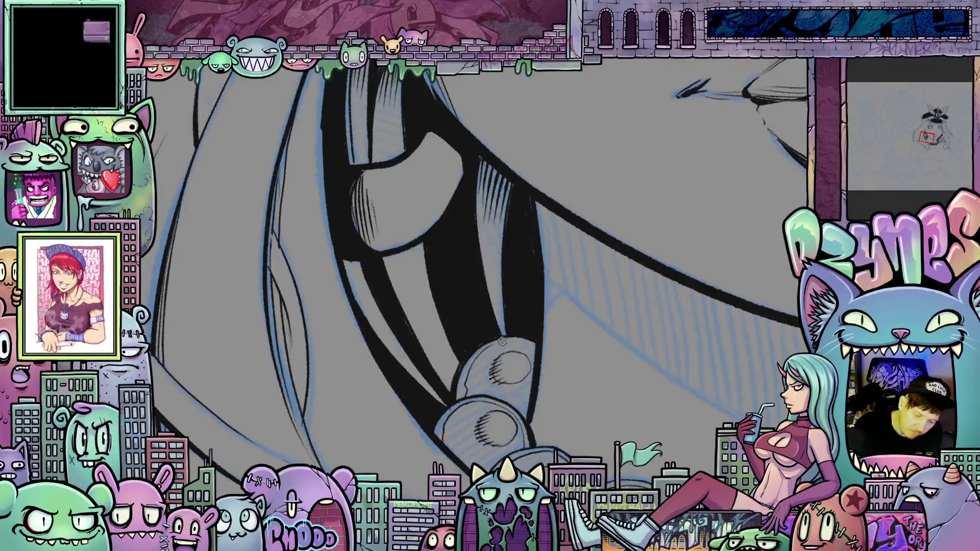
{"action": "left_click_drag", "start_coordinate": [649, 376], "coordinate": [535, 456]}
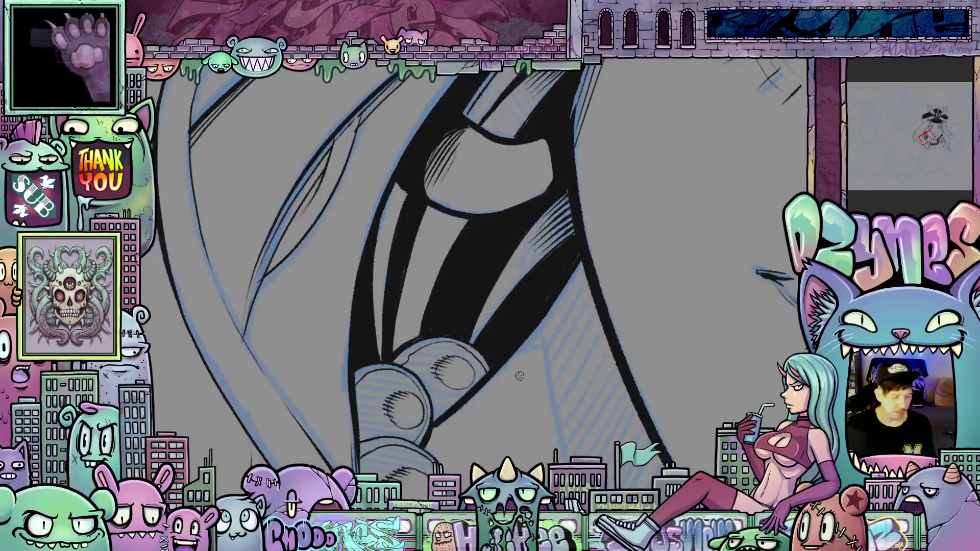
{"action": "scroll", "coordinate": [525, 389], "scroll_direction": "down", "scroll_amount": 2}
{"action": "left_click_drag", "start_coordinate": [525, 389], "coordinate": [602, 347]}
{"action": "scroll", "coordinate": [602, 347], "scroll_direction": "up", "scroll_amount": 2}
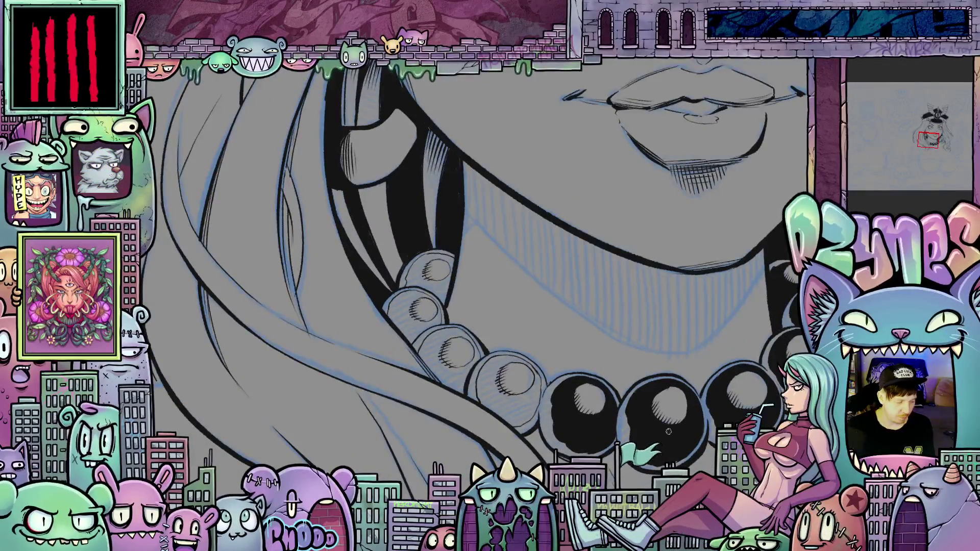
Step: Fill four left-strand beads solid black, up to the one near the chin
{"action": "left_click", "coordinate": [528, 405]}
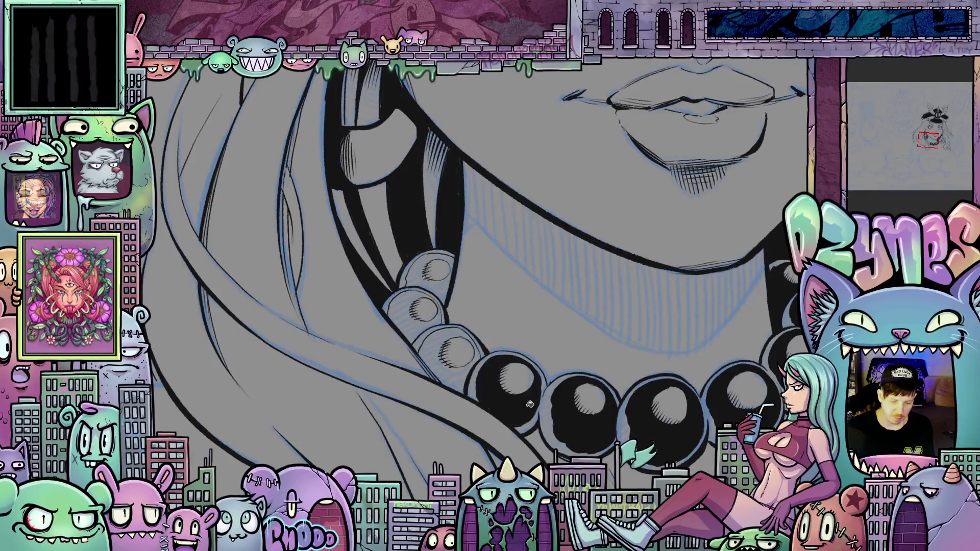
{"action": "left_click", "coordinate": [452, 375]}
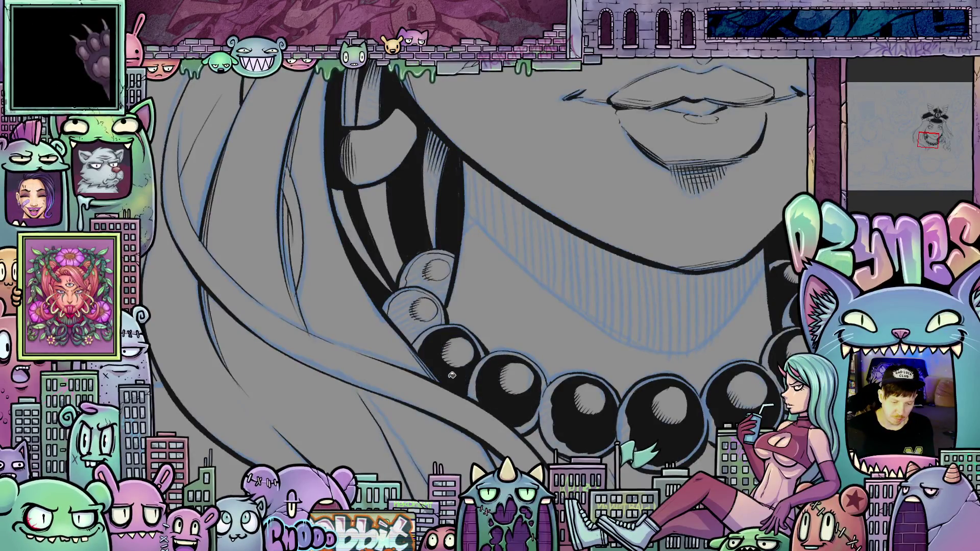
{"action": "left_click", "coordinate": [412, 315]}
{"action": "left_click", "coordinate": [418, 270]}
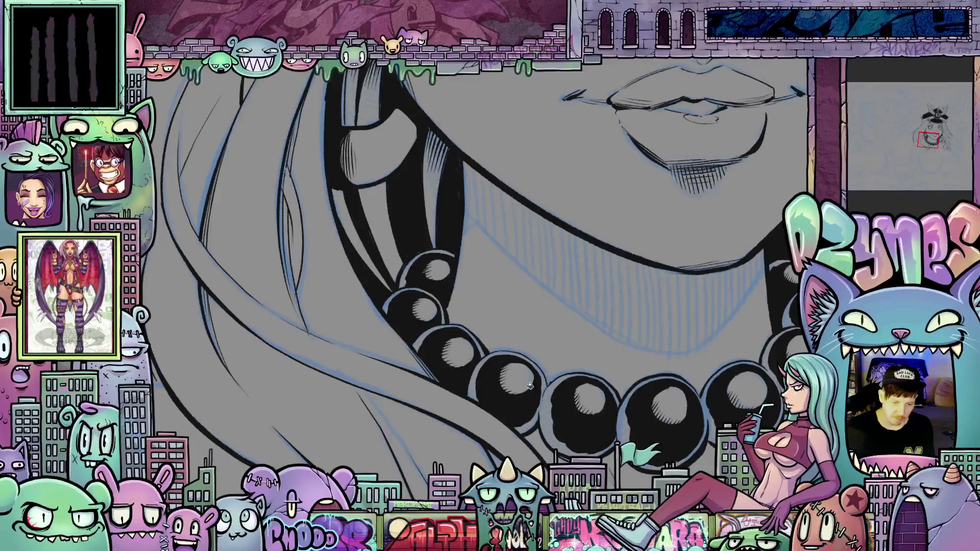
{"action": "scroll", "coordinate": [530, 386], "scroll_direction": "down", "scroll_amount": 5}
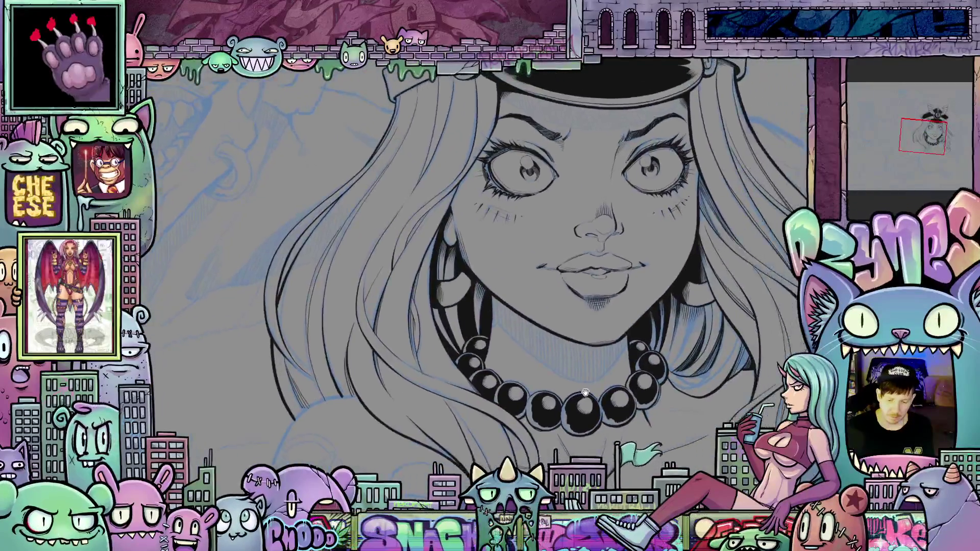
{"action": "scroll", "coordinate": [586, 392], "scroll_direction": "down", "scroll_amount": 5}
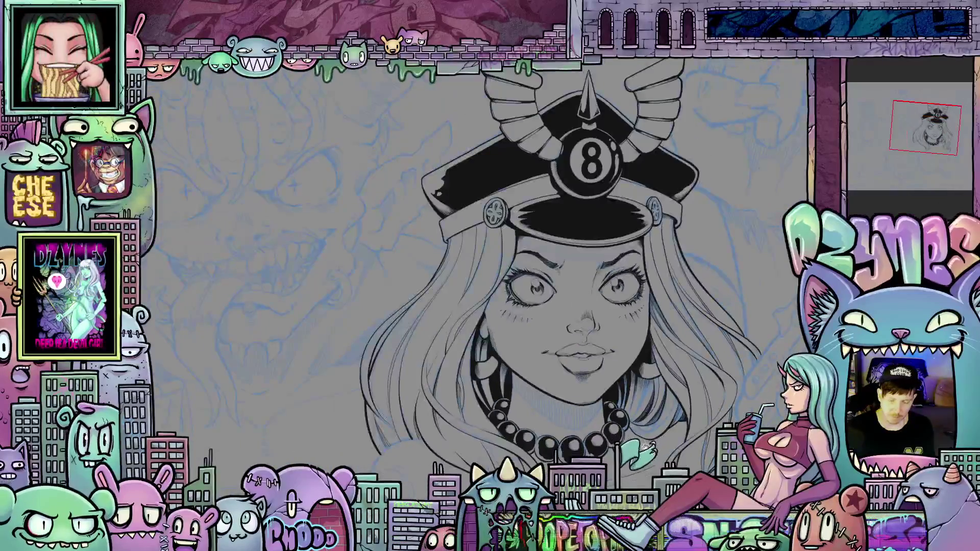
Step: Centre the hat and face, rotate toward the lips and necklace, then pan to the left hair
{"action": "left_click_drag", "start_coordinate": [646, 447], "coordinate": [594, 390]}
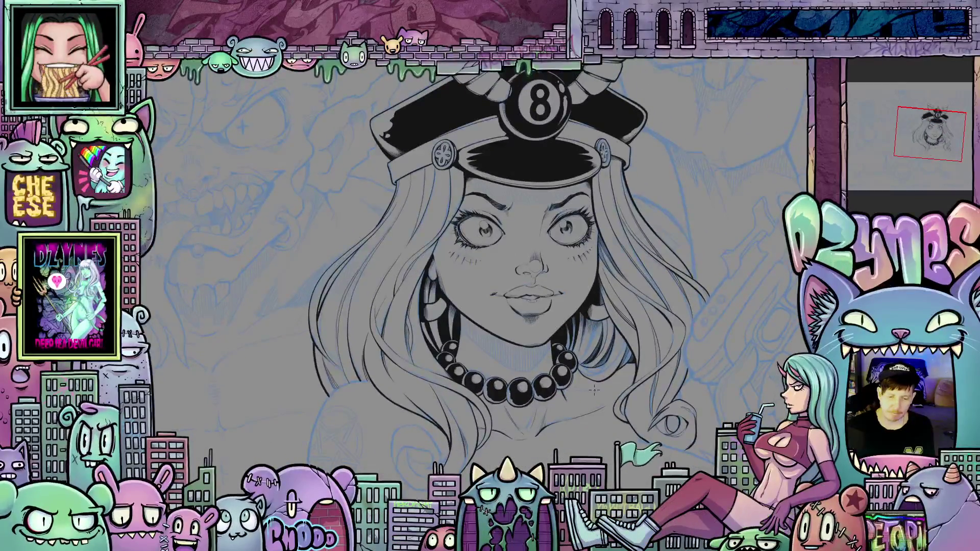
{"action": "scroll", "coordinate": [595, 390], "scroll_direction": "up", "scroll_amount": 4}
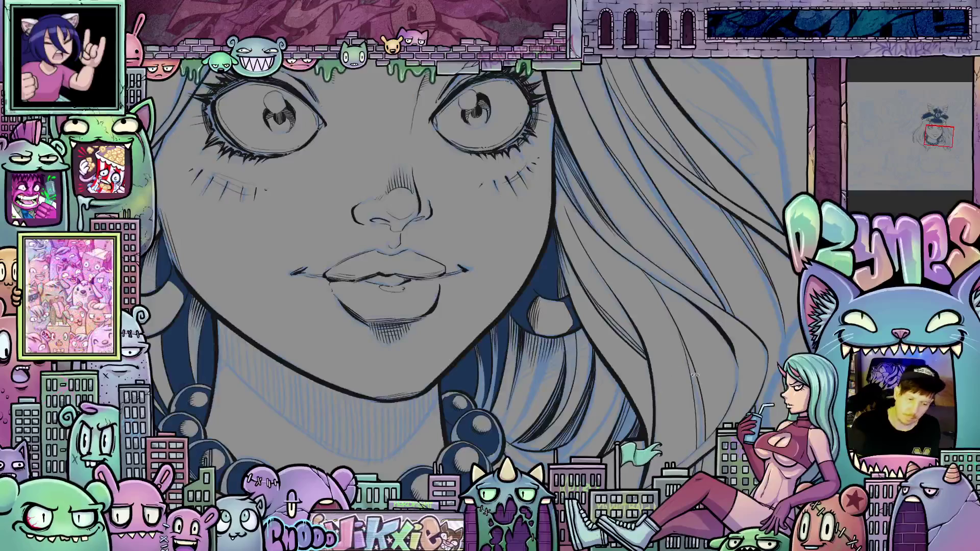
{"action": "key", "text": "r"}
{"action": "key", "text": "r"}
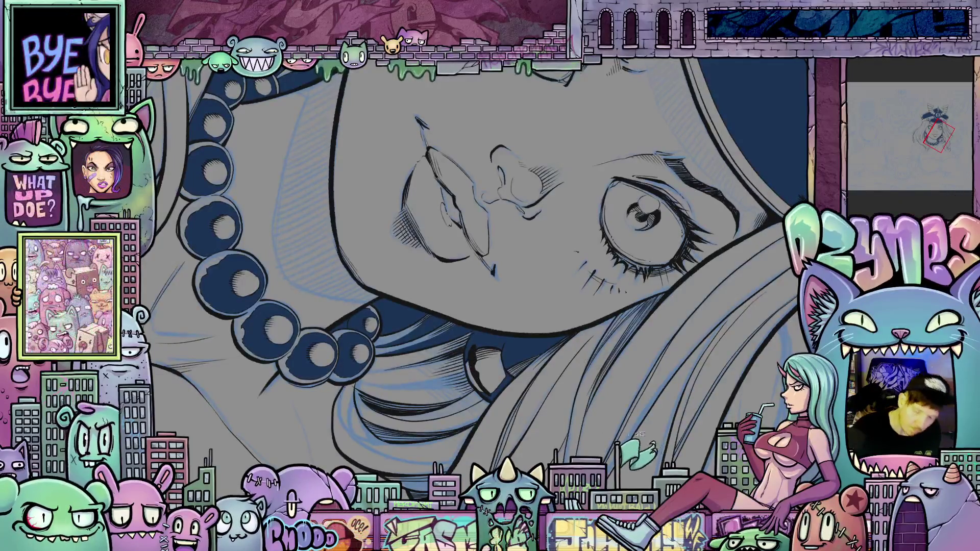
{"action": "mouse_move", "coordinate": [472, 370]}
{"action": "left_mouse_down"}
{"action": "mouse_move", "coordinate": [671, 274]}
{"action": "mouse_move", "coordinate": [650, 307]}
{"action": "left_mouse_up"}
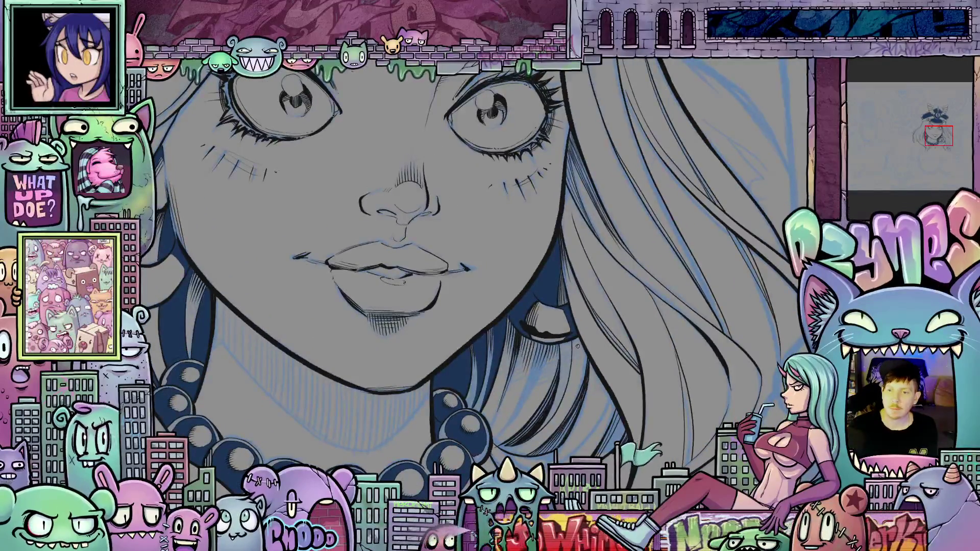
{"action": "scroll", "coordinate": [577, 346], "scroll_direction": "up", "scroll_amount": 2}
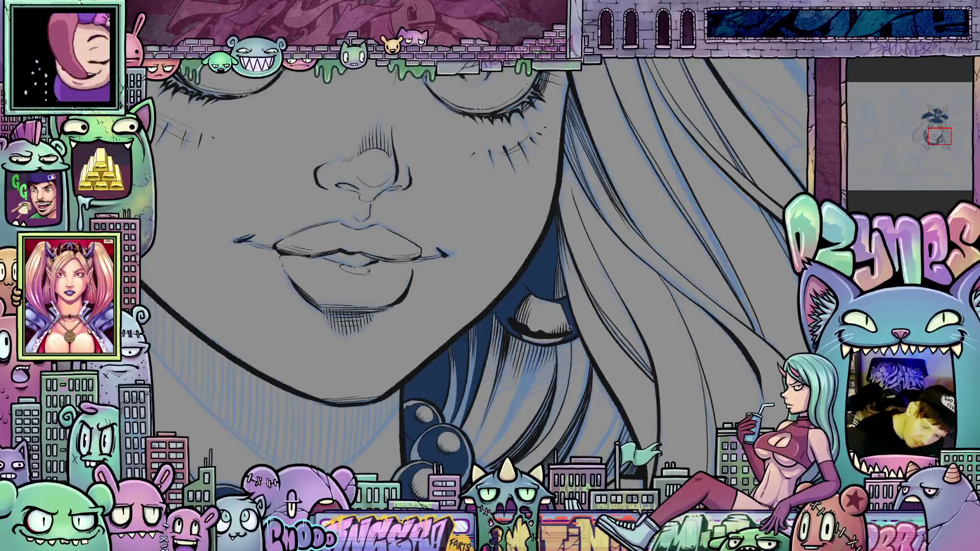
{"action": "left_click_drag", "start_coordinate": [567, 424], "coordinate": [620, 398]}
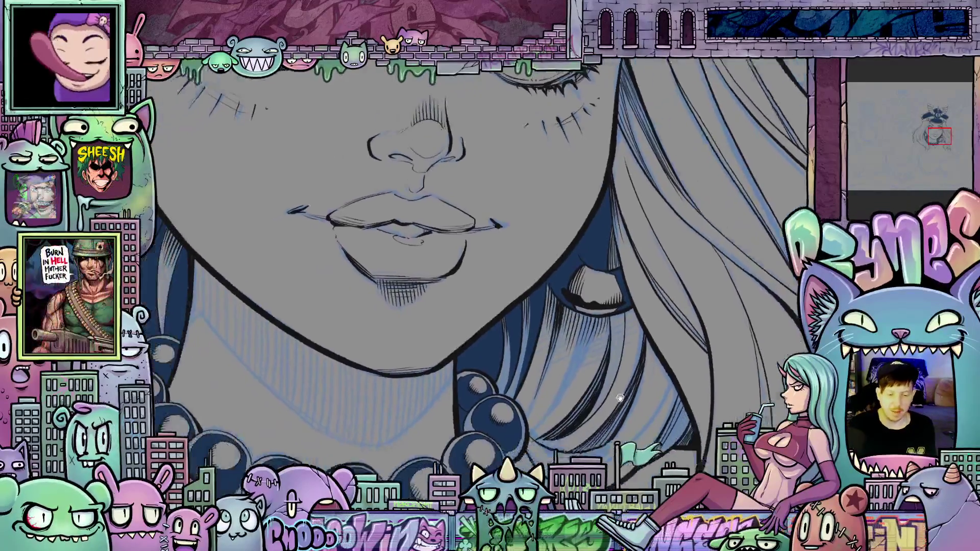
{"action": "left_click_drag", "start_coordinate": [525, 434], "coordinate": [619, 378]}
{"action": "left_click_drag", "start_coordinate": [524, 362], "coordinate": [564, 406]}
{"action": "mouse_move", "coordinate": [476, 365]}
{"action": "left_mouse_down"}
{"action": "mouse_move", "coordinate": [571, 381]}
{"action": "mouse_move", "coordinate": [637, 478]}
{"action": "left_mouse_up"}
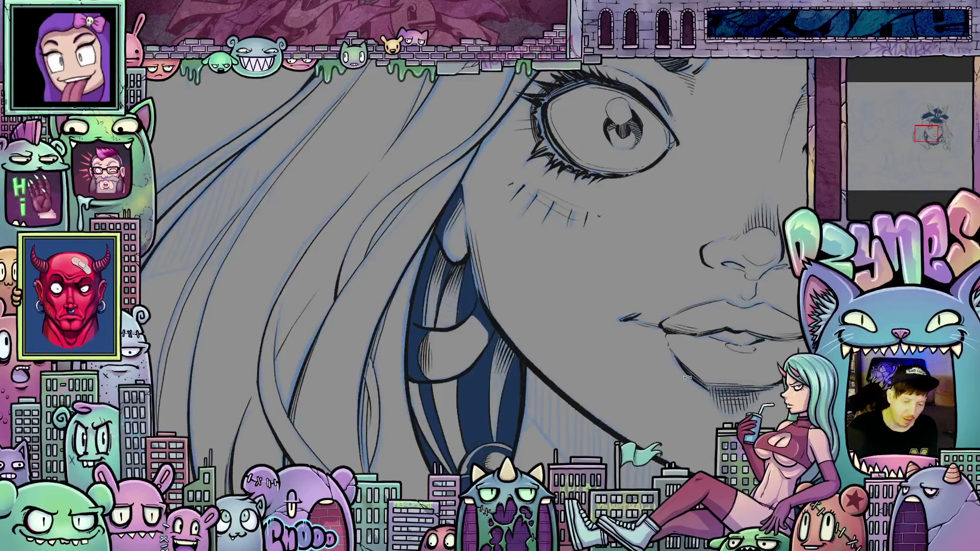
Step: Extend a hair strand's curve with ink and add a small mark beside the mouth
{"action": "mouse_move", "coordinate": [687, 378]}
{"action": "left_mouse_down"}
{"action": "mouse_move", "coordinate": [572, 418]}
{"action": "mouse_move", "coordinate": [482, 394]}
{"action": "mouse_move", "coordinate": [440, 330]}
{"action": "left_mouse_up"}
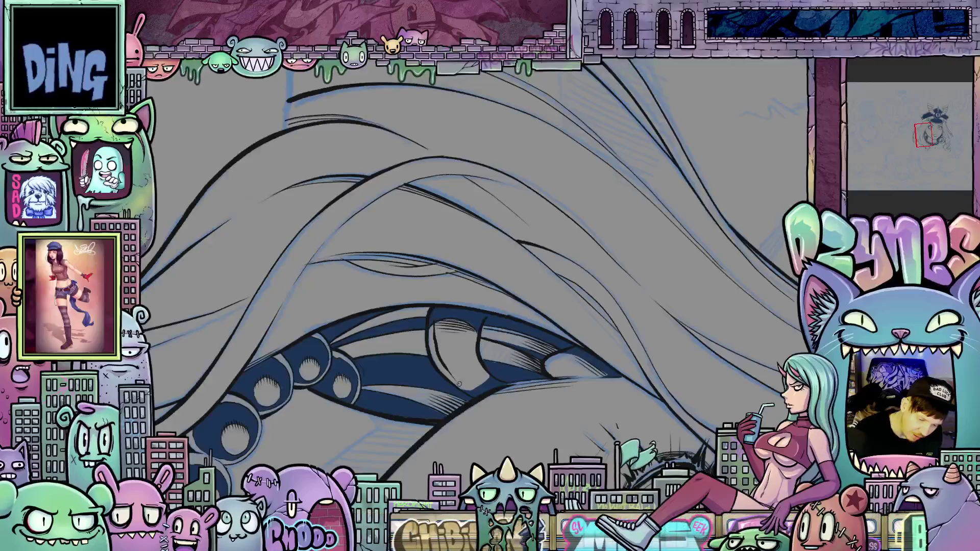
{"action": "key", "text": "minus"}
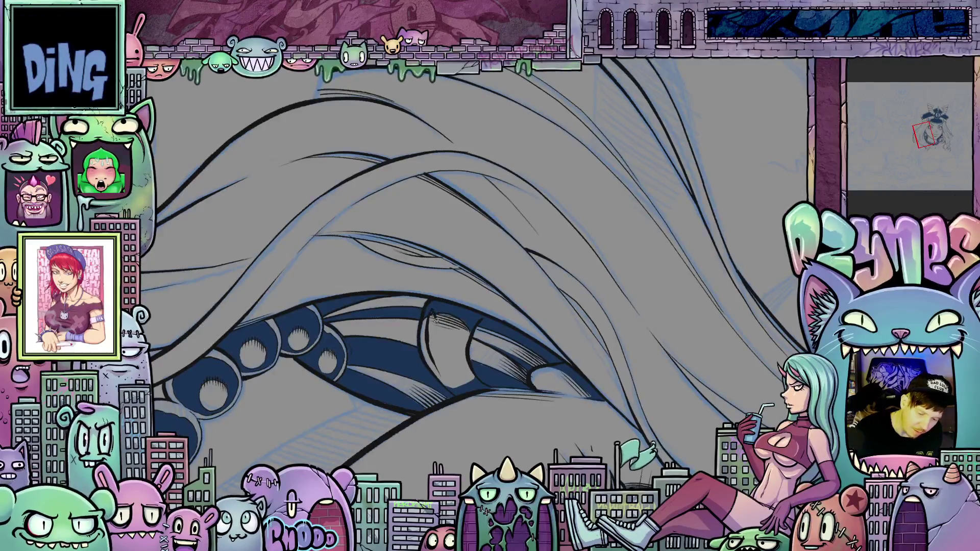
{"action": "left_click_drag", "start_coordinate": [433, 342], "coordinate": [434, 360]}
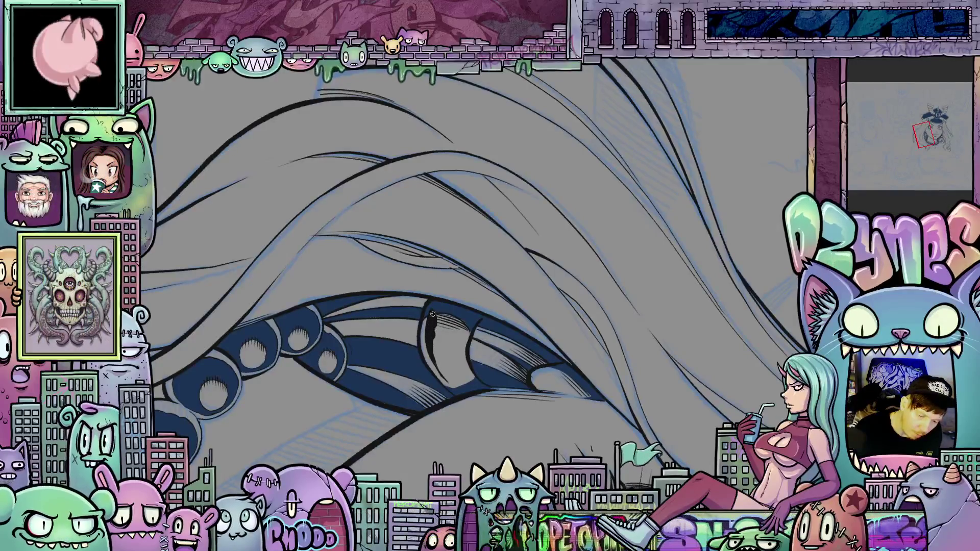
{"action": "left_click_drag", "start_coordinate": [530, 413], "coordinate": [550, 326]}
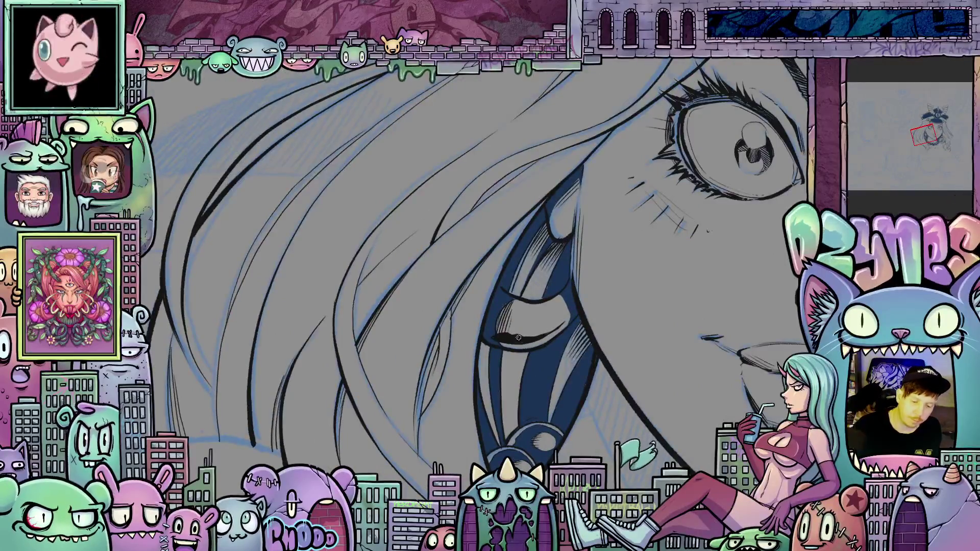
{"action": "mouse_move", "coordinate": [509, 335]}
{"action": "left_mouse_down"}
{"action": "mouse_move", "coordinate": [515, 317]}
{"action": "mouse_move", "coordinate": [518, 334]}
{"action": "left_mouse_up"}
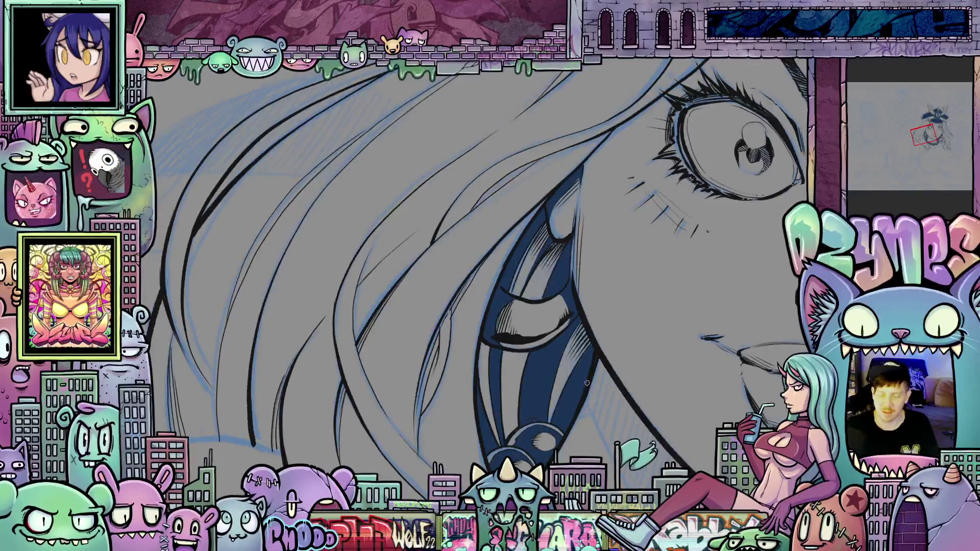
{"action": "scroll", "coordinate": [600, 347], "scroll_direction": "down", "scroll_amount": 4}
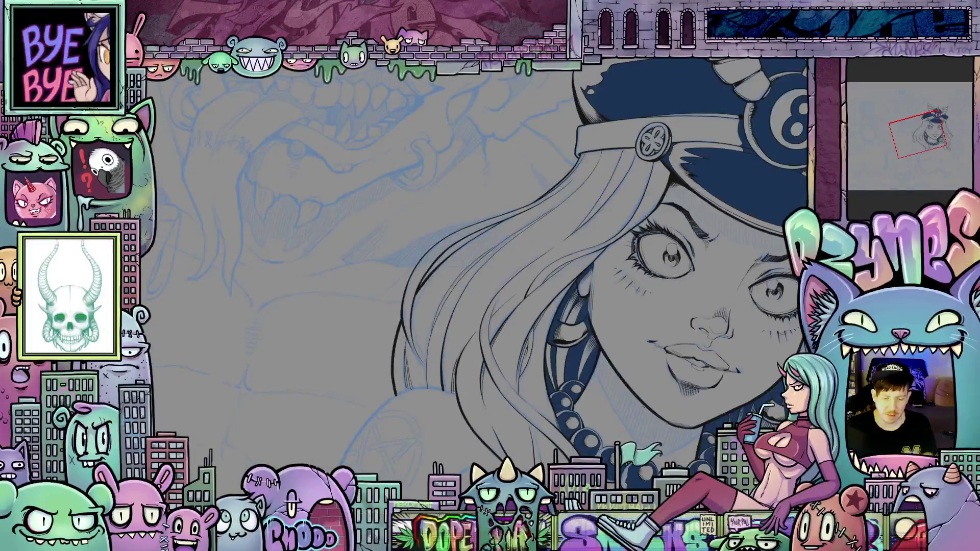
Step: Level and centre the face, and show the hat and necklace fills black again
{"action": "left_click_drag", "start_coordinate": [666, 401], "coordinate": [689, 342]}
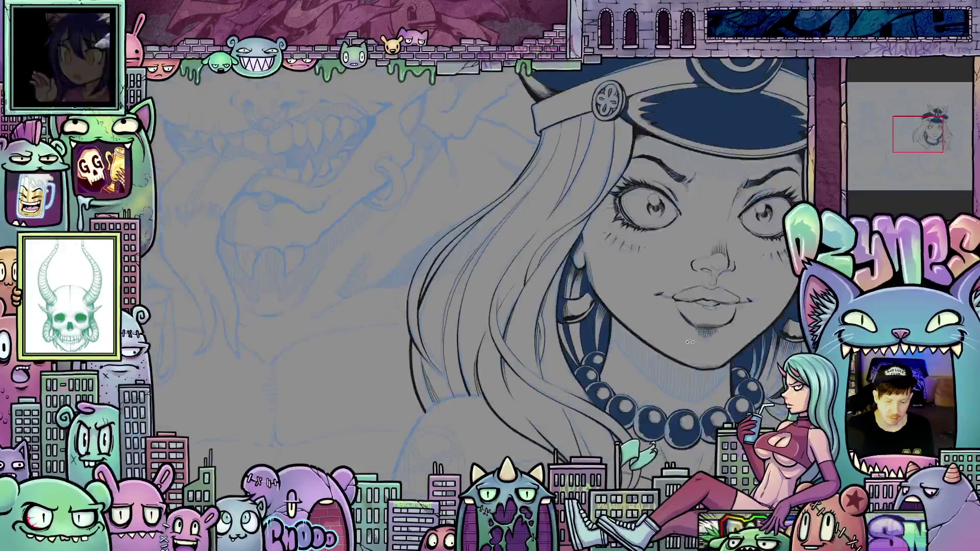
{"action": "key", "text": "4"}
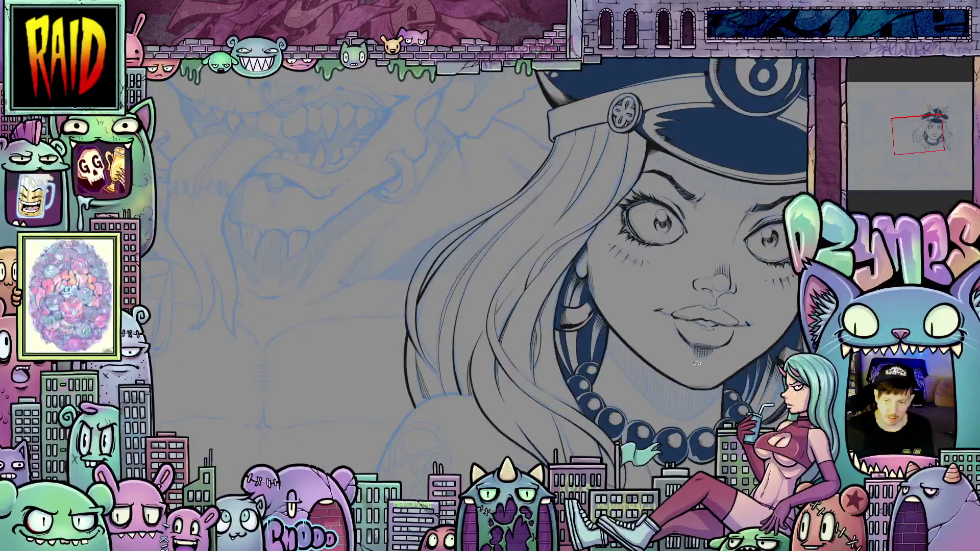
{"action": "key", "text": "6"}
{"action": "left_click_drag", "start_coordinate": [701, 349], "coordinate": [564, 347]}
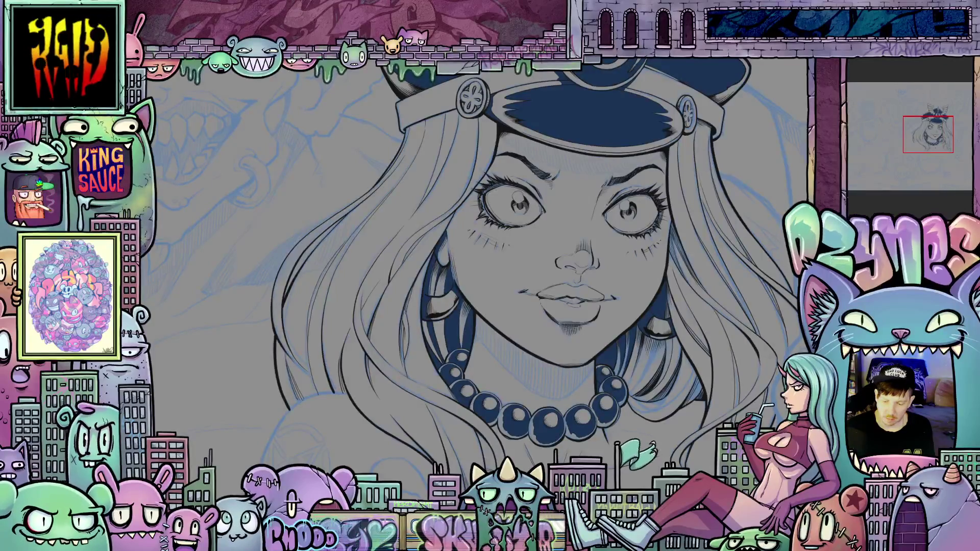
{"action": "key", "text": "shift+BackSpace"}
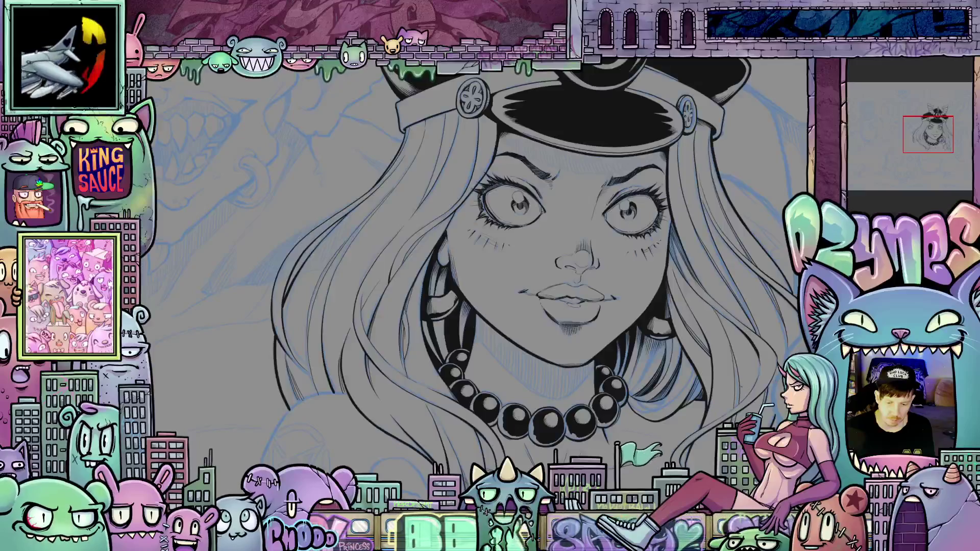
Step: Zoom onto the cap band, rotate it level and hatch the brim shadow
{"action": "scroll", "coordinate": [709, 321], "scroll_direction": "down", "scroll_amount": 2}
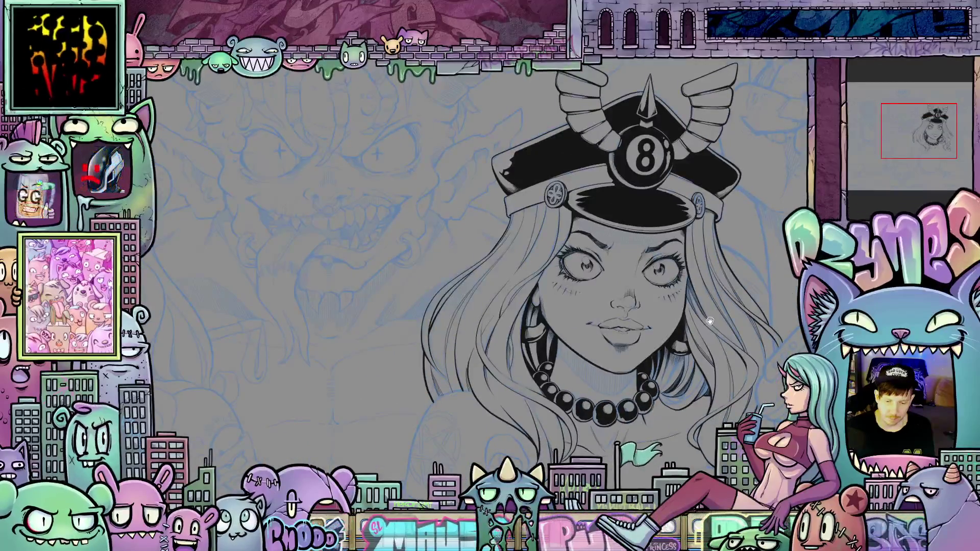
{"action": "scroll", "coordinate": [566, 303], "scroll_direction": "up", "scroll_amount": 3}
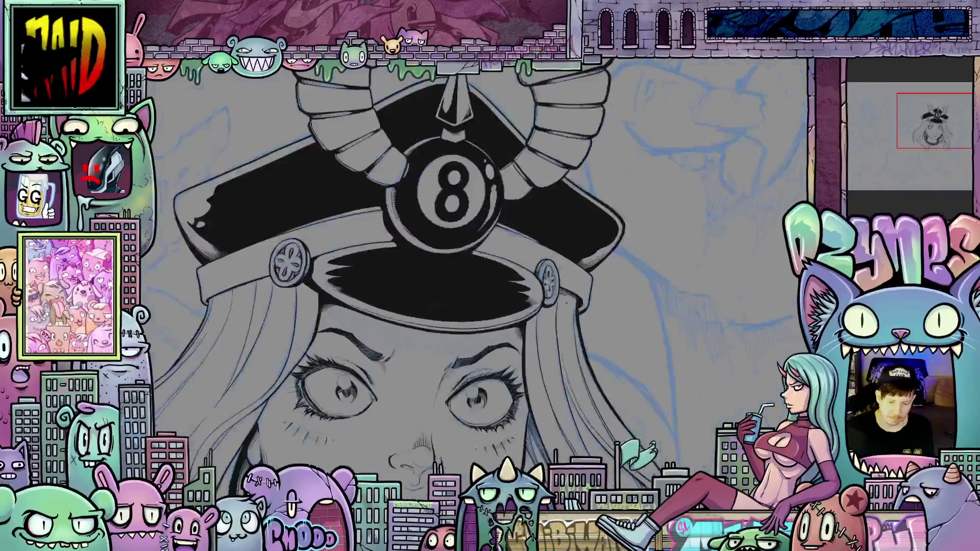
{"action": "scroll", "coordinate": [566, 303], "scroll_direction": "up", "scroll_amount": 5}
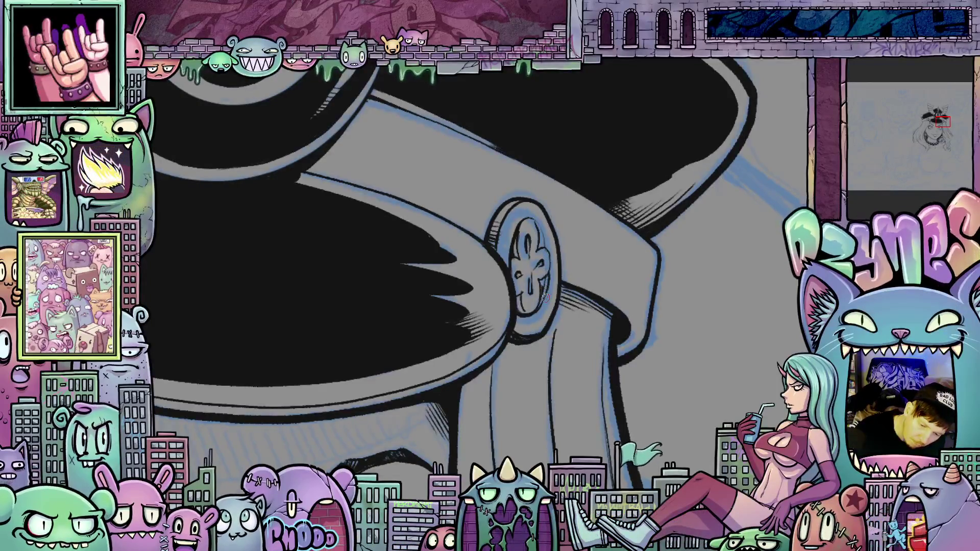
{"action": "mouse_move", "coordinate": [585, 263]}
{"action": "left_mouse_down"}
{"action": "mouse_move", "coordinate": [661, 350]}
{"action": "mouse_move", "coordinate": [587, 311]}
{"action": "left_mouse_up"}
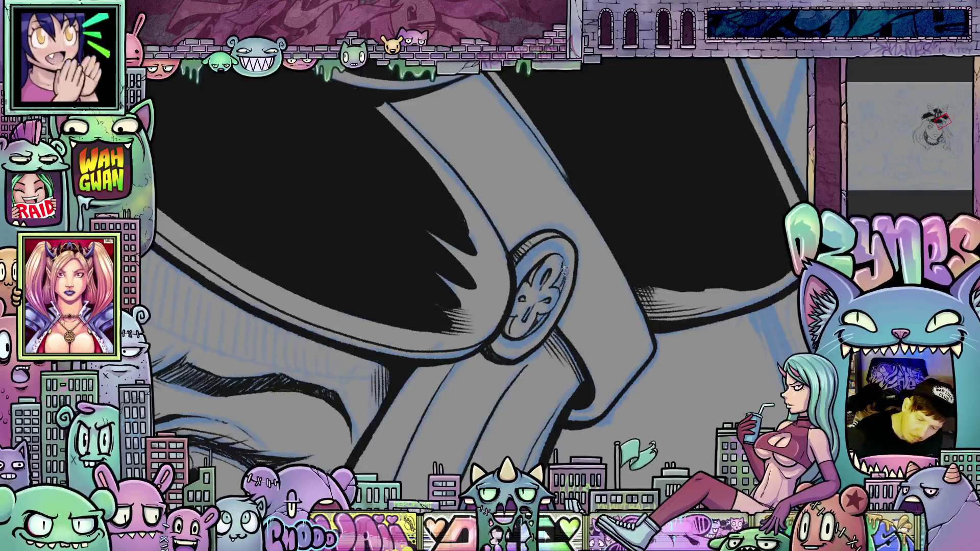
{"action": "key", "text": "minus"}
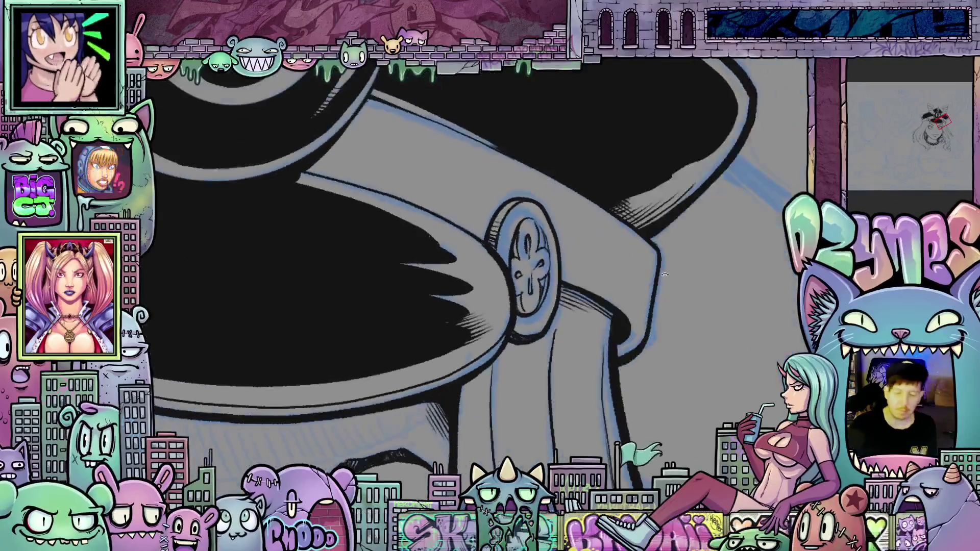
{"action": "key", "text": "minus"}
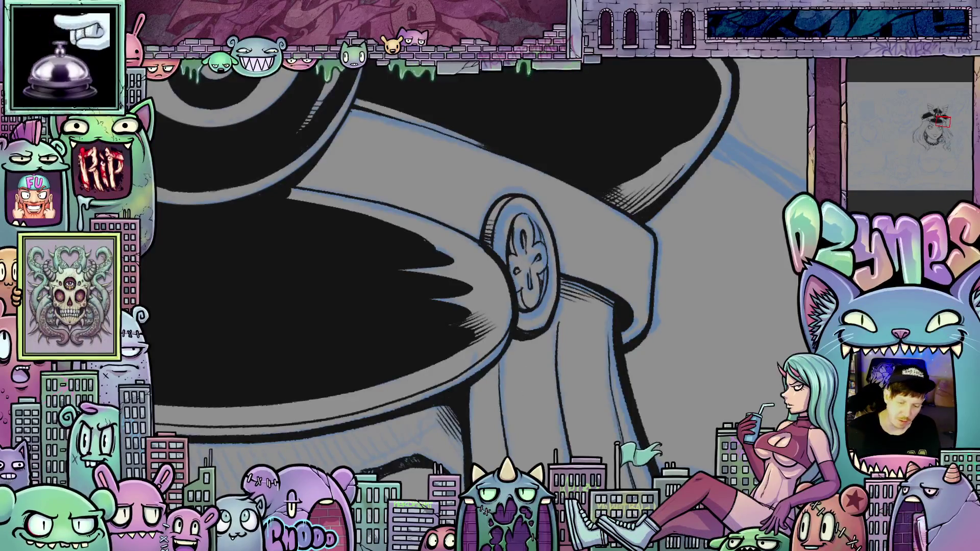
{"action": "scroll", "coordinate": [706, 413], "scroll_direction": "down", "scroll_amount": 5}
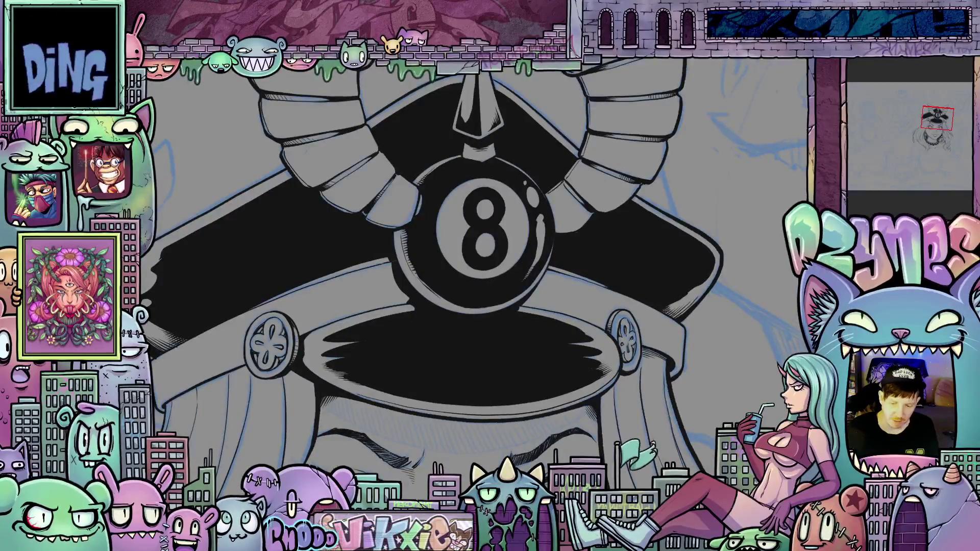
Step: Ink two thin hatch strokes along the hair beside the right eye
{"action": "scroll", "coordinate": [473, 269], "scroll_direction": "down", "scroll_amount": 3}
{"action": "left_click_drag", "start_coordinate": [286, 401], "coordinate": [576, 309]}
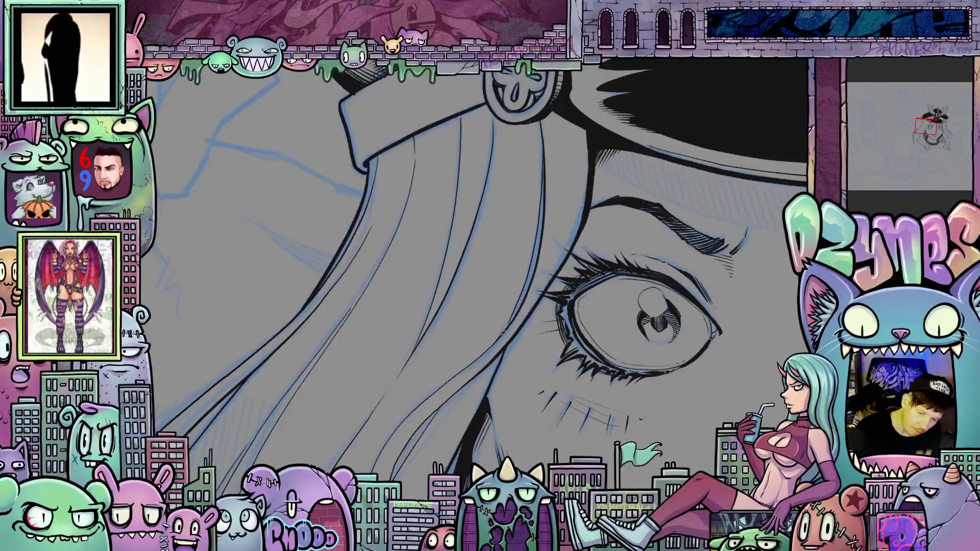
{"action": "mouse_move", "coordinate": [495, 419]}
{"action": "left_mouse_down"}
{"action": "mouse_move", "coordinate": [498, 265]}
{"action": "mouse_move", "coordinate": [540, 159]}
{"action": "mouse_move", "coordinate": [403, 352]}
{"action": "left_mouse_up"}
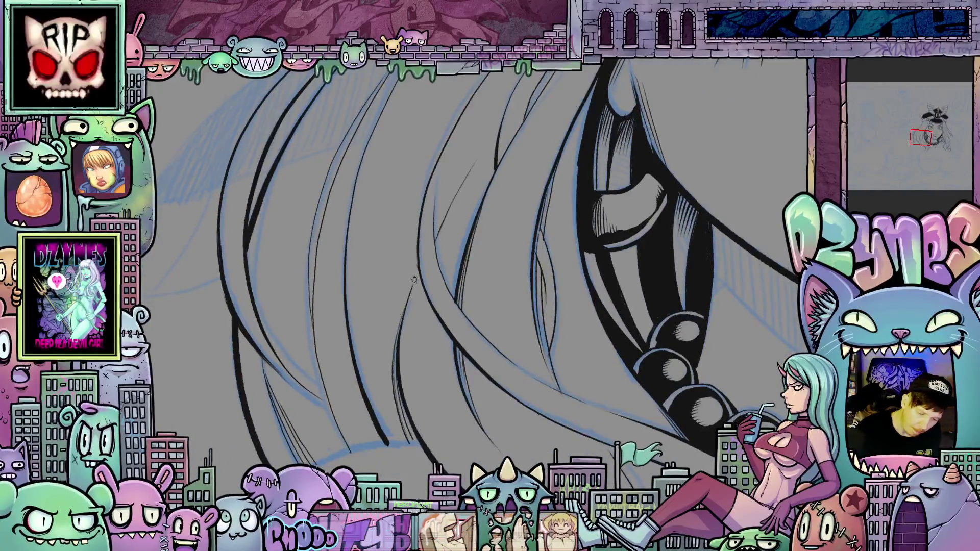
{"action": "left_click_drag", "start_coordinate": [328, 440], "coordinate": [297, 350]}
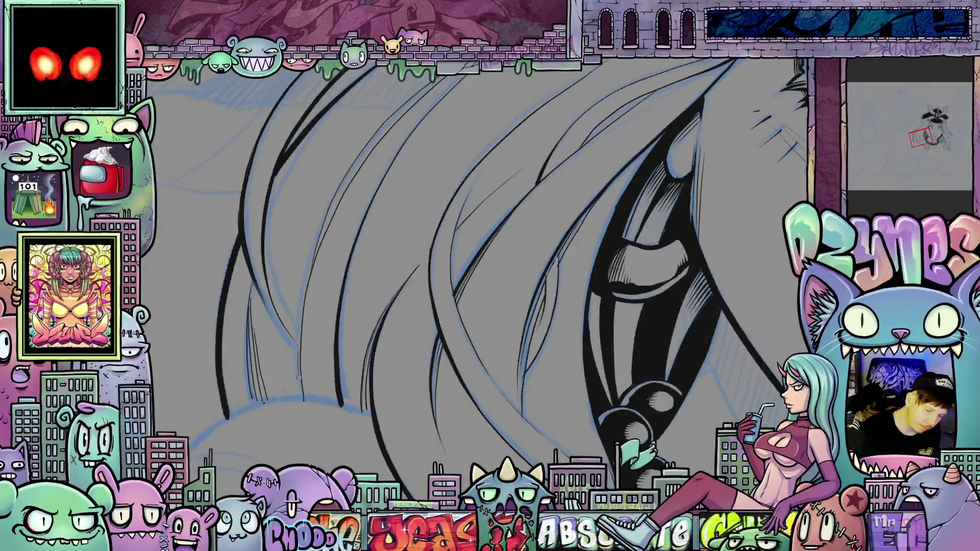
{"action": "left_click_drag", "start_coordinate": [295, 367], "coordinate": [299, 402]}
{"action": "left_click_drag", "start_coordinate": [293, 363], "coordinate": [299, 403]}
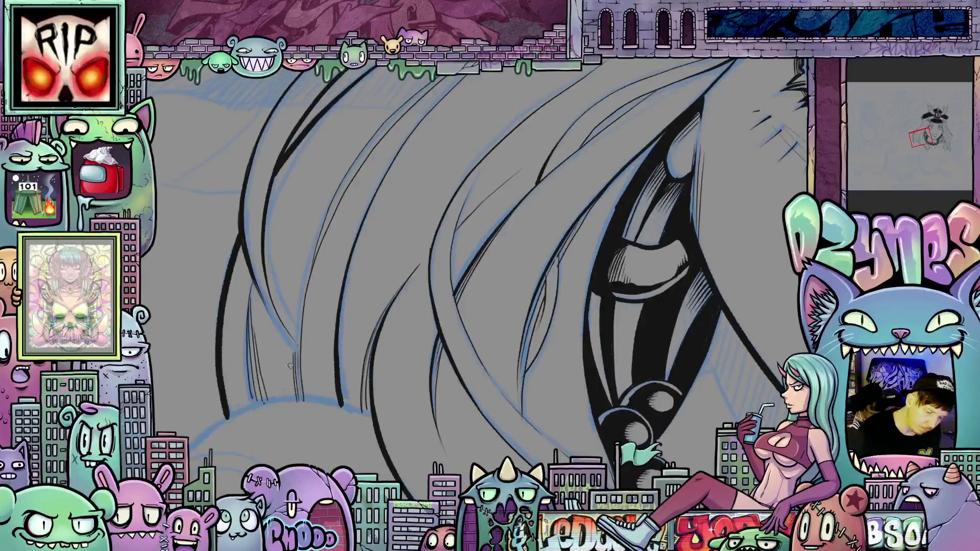
Step: Ink thin lines along the hair strands under the band, then straighten the view on the face
{"action": "left_click_drag", "start_coordinate": [655, 396], "coordinate": [601, 396]}
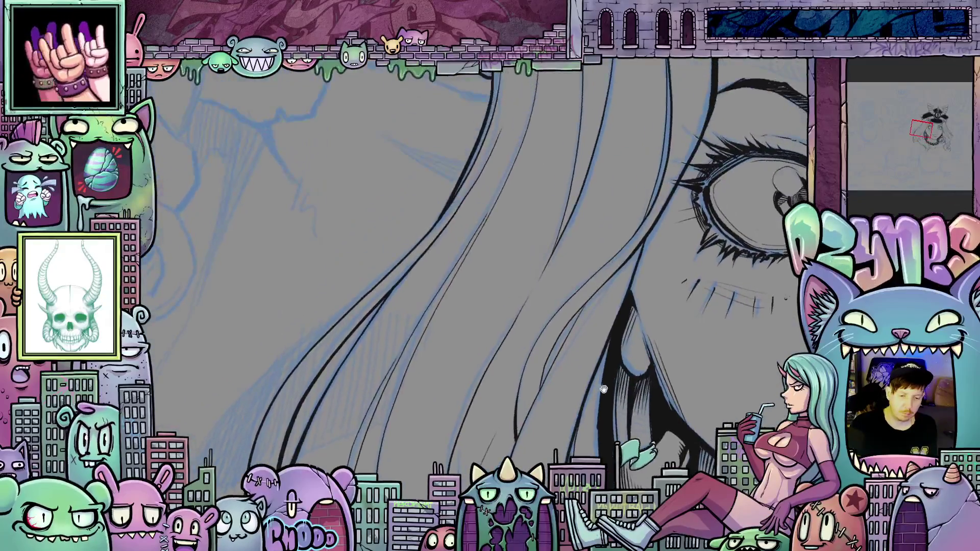
{"action": "scroll", "coordinate": [491, 260], "scroll_direction": "up", "scroll_amount": 8}
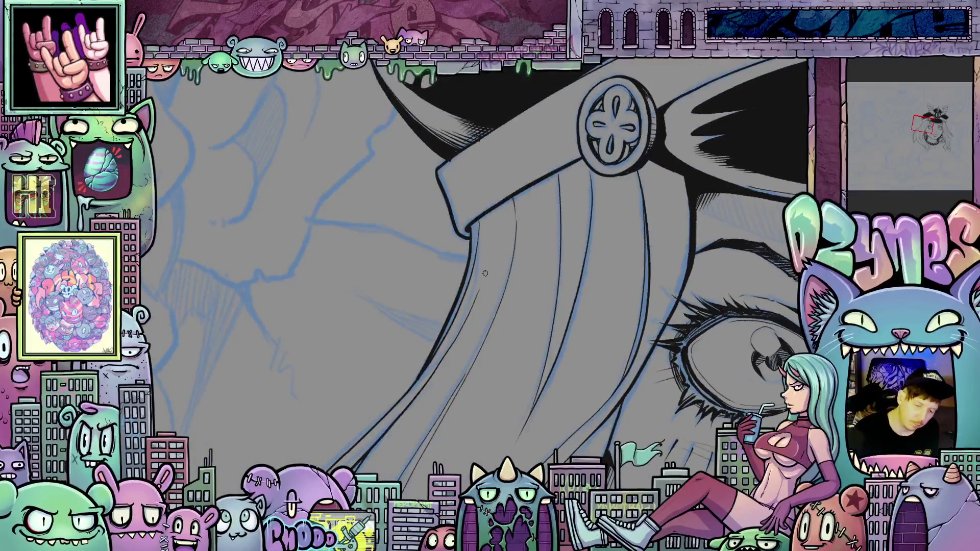
{"action": "mouse_move", "coordinate": [485, 273]}
{"action": "left_mouse_down"}
{"action": "mouse_move", "coordinate": [493, 216]}
{"action": "mouse_move", "coordinate": [512, 225]}
{"action": "mouse_move", "coordinate": [509, 270]}
{"action": "left_mouse_up"}
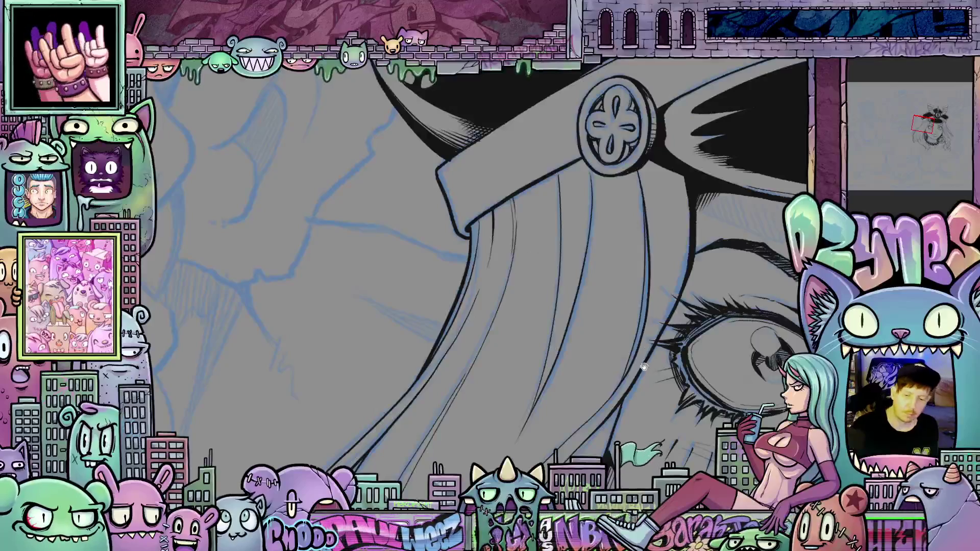
{"action": "left_click_drag", "start_coordinate": [525, 262], "coordinate": [466, 306]}
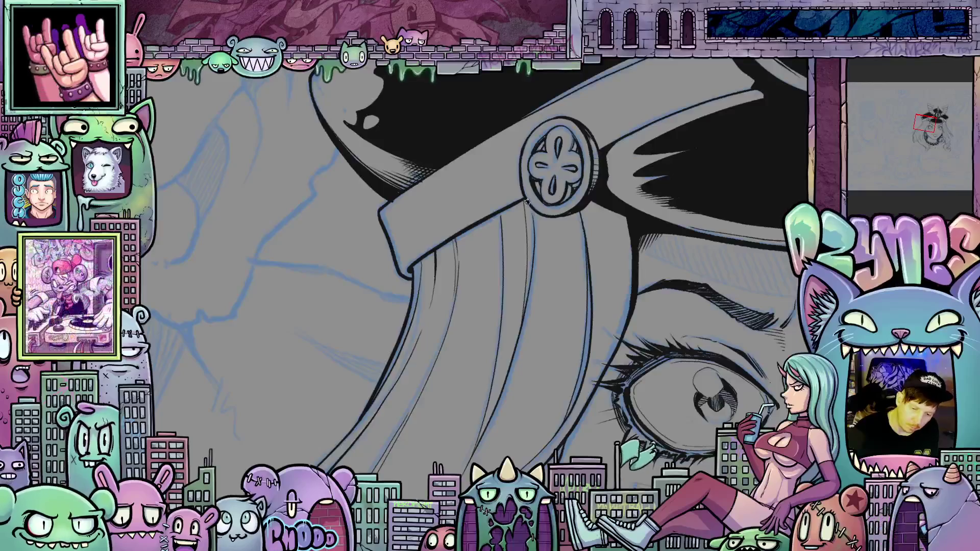
{"action": "left_click_drag", "start_coordinate": [528, 199], "coordinate": [534, 271]}
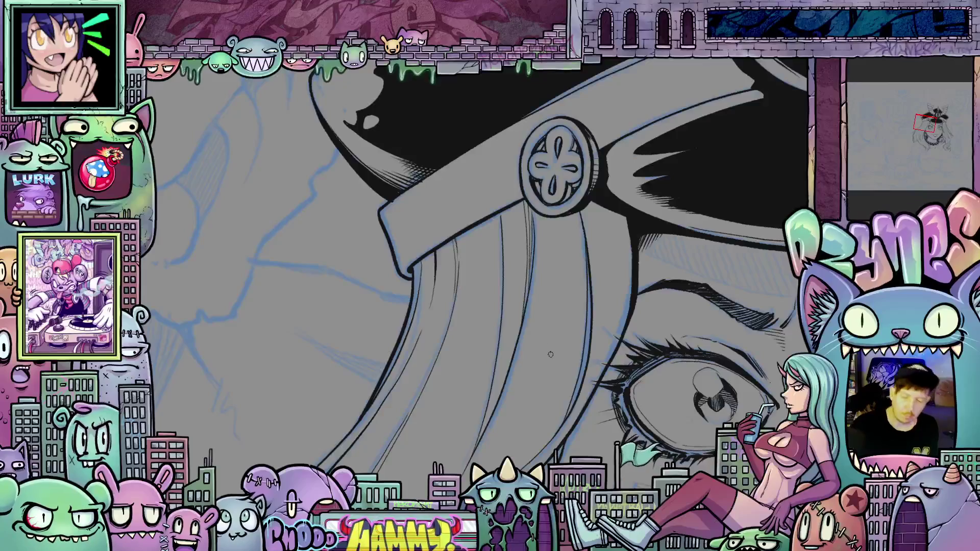
{"action": "mouse_move", "coordinate": [550, 354]}
{"action": "left_mouse_down"}
{"action": "mouse_move", "coordinate": [714, 411]}
{"action": "mouse_move", "coordinate": [730, 428]}
{"action": "left_mouse_up"}
{"action": "left_click_drag", "start_coordinate": [754, 360], "coordinate": [601, 258]}
{"action": "mouse_move", "coordinate": [674, 301]}
{"action": "left_mouse_down"}
{"action": "mouse_move", "coordinate": [748, 347]}
{"action": "mouse_move", "coordinate": [715, 364]}
{"action": "left_mouse_up"}
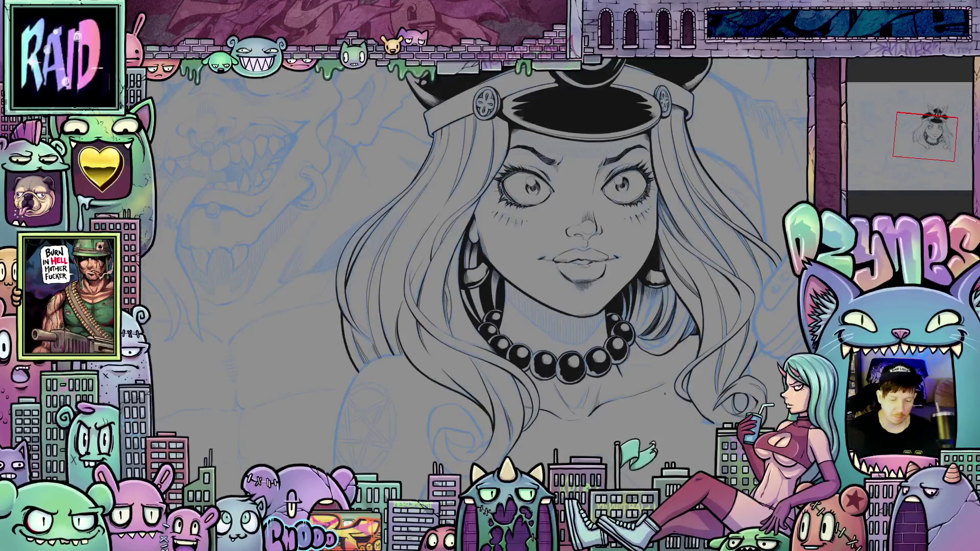
{"action": "scroll", "coordinate": [669, 406], "scroll_direction": "down", "scroll_amount": 5}
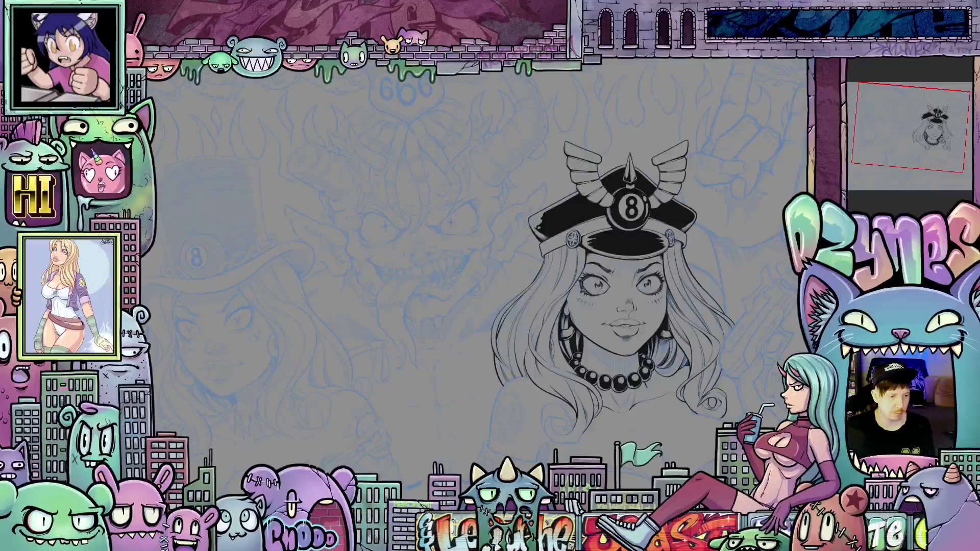
{"action": "scroll", "coordinate": [634, 385], "scroll_direction": "up", "scroll_amount": 3}
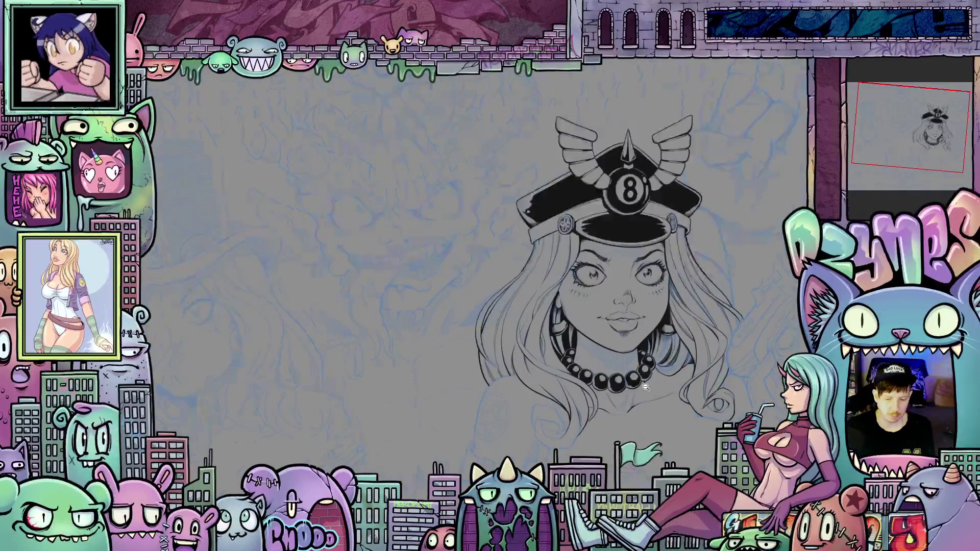
{"action": "scroll", "coordinate": [666, 404], "scroll_direction": "down", "scroll_amount": 4}
{"action": "scroll", "coordinate": [666, 404], "scroll_direction": "up", "scroll_amount": 3}
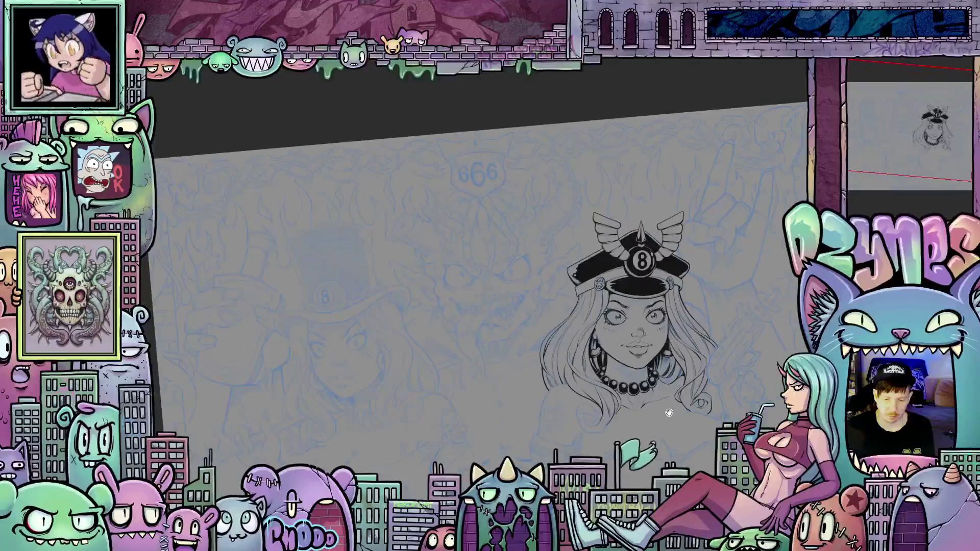
{"action": "left_click_drag", "start_coordinate": [666, 404], "coordinate": [606, 338]}
{"action": "scroll", "coordinate": [570, 320], "scroll_direction": "up", "scroll_amount": 3}
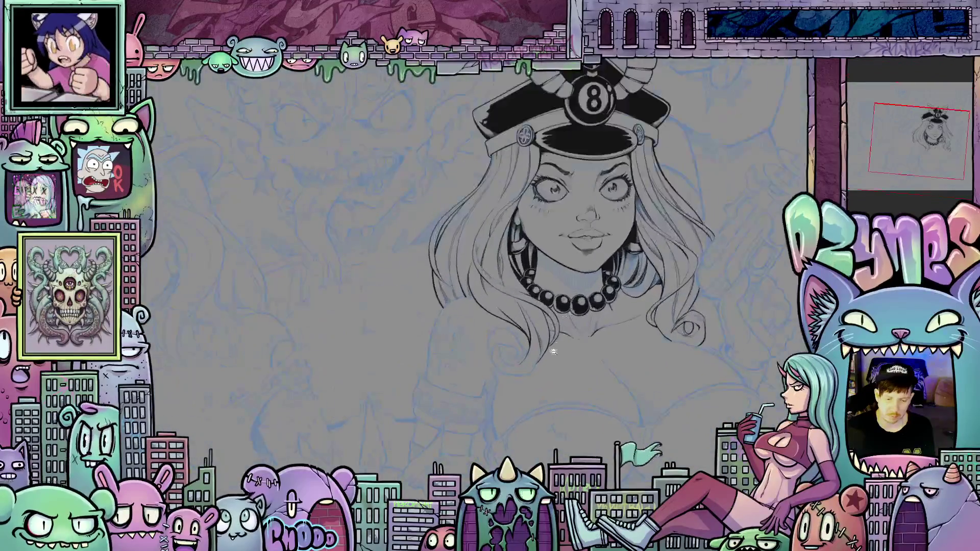
{"action": "scroll", "coordinate": [485, 360], "scroll_direction": "up", "scroll_amount": 3}
{"action": "scroll", "coordinate": [487, 360], "scroll_direction": "up", "scroll_amount": 3}
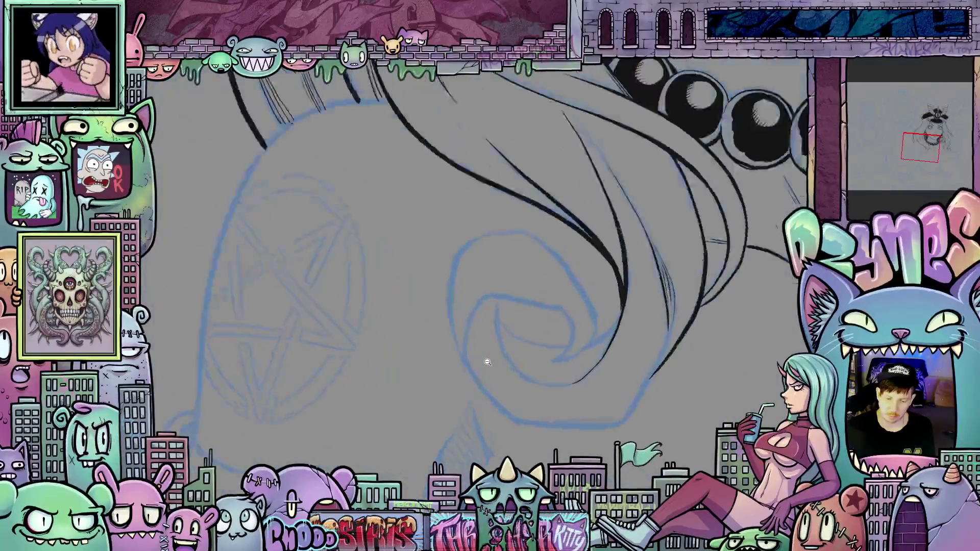
{"action": "scroll", "coordinate": [485, 358], "scroll_direction": "up", "scroll_amount": 2}
{"action": "left_click_drag", "start_coordinate": [486, 357], "coordinate": [494, 382]}
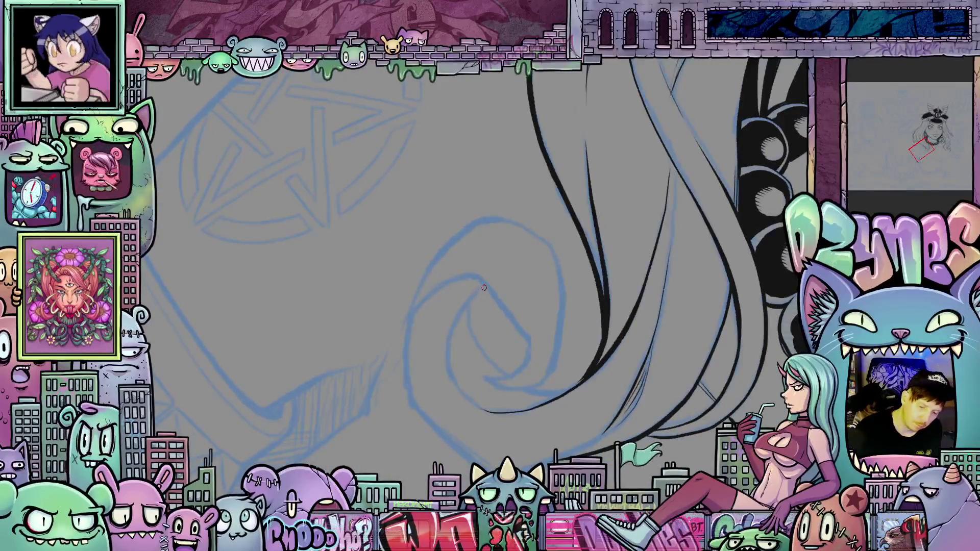
Step: Ink thick black strokes that extend the hair curl and thicken its left line
{"action": "mouse_move", "coordinate": [451, 353]}
{"action": "left_mouse_down"}
{"action": "mouse_move", "coordinate": [457, 383]}
{"action": "mouse_move", "coordinate": [552, 430]}
{"action": "mouse_move", "coordinate": [405, 366]}
{"action": "mouse_move", "coordinate": [430, 411]}
{"action": "mouse_move", "coordinate": [642, 275]}
{"action": "mouse_move", "coordinate": [584, 300]}
{"action": "left_mouse_up"}
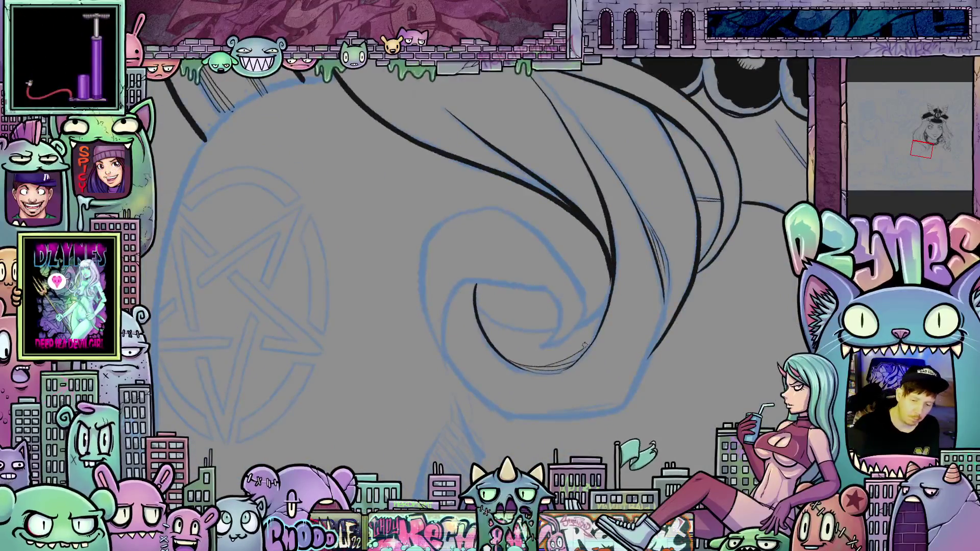
{"action": "left_click_drag", "start_coordinate": [585, 346], "coordinate": [575, 373]}
{"action": "mouse_move", "coordinate": [566, 323]}
{"action": "left_mouse_down"}
{"action": "mouse_move", "coordinate": [567, 351]}
{"action": "mouse_move", "coordinate": [545, 374]}
{"action": "left_mouse_up"}
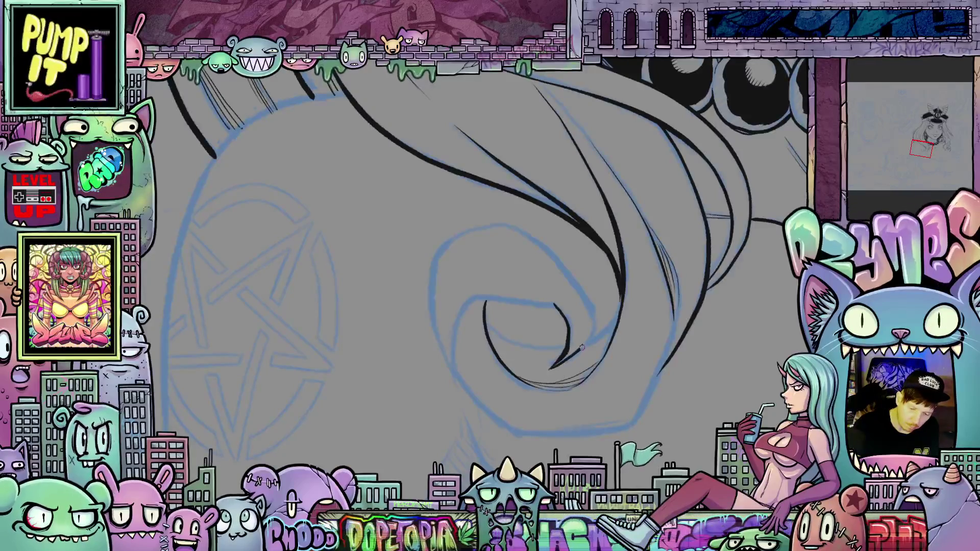
{"action": "left_click_drag", "start_coordinate": [672, 350], "coordinate": [510, 368]}
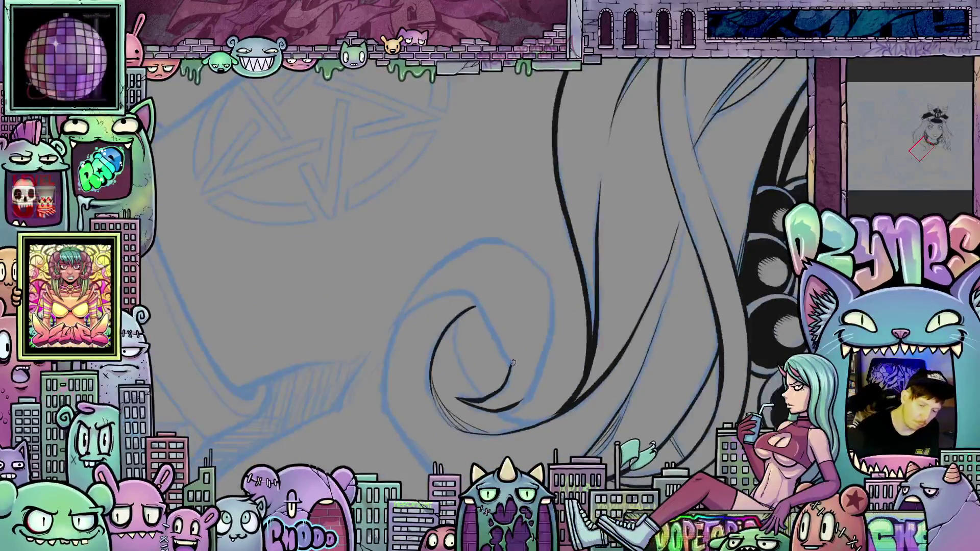
{"action": "mouse_move", "coordinate": [510, 328]}
{"action": "left_mouse_down"}
{"action": "mouse_move", "coordinate": [491, 296]}
{"action": "mouse_move", "coordinate": [462, 287]}
{"action": "mouse_move", "coordinate": [399, 326]}
{"action": "mouse_move", "coordinate": [384, 376]}
{"action": "left_mouse_up"}
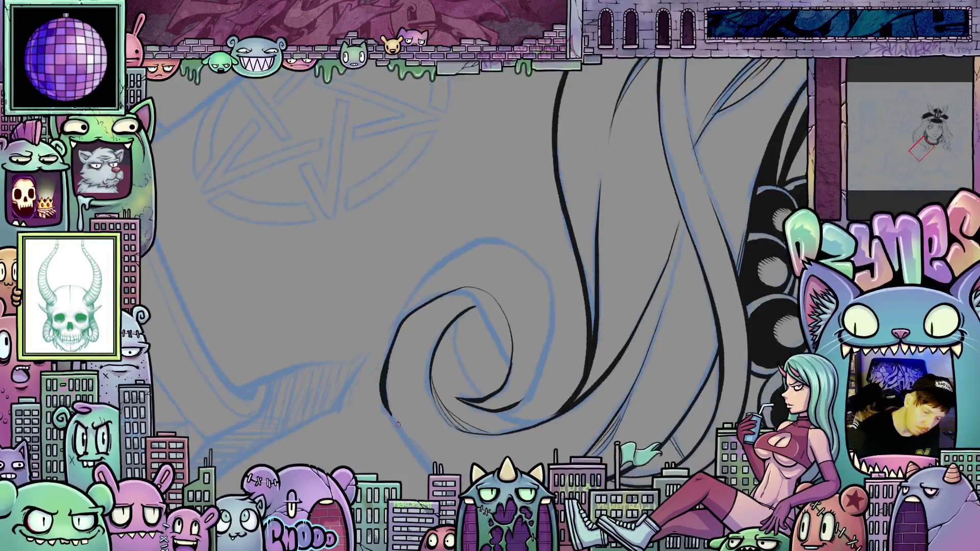
{"action": "left_click_drag", "start_coordinate": [620, 385], "coordinate": [500, 439]}
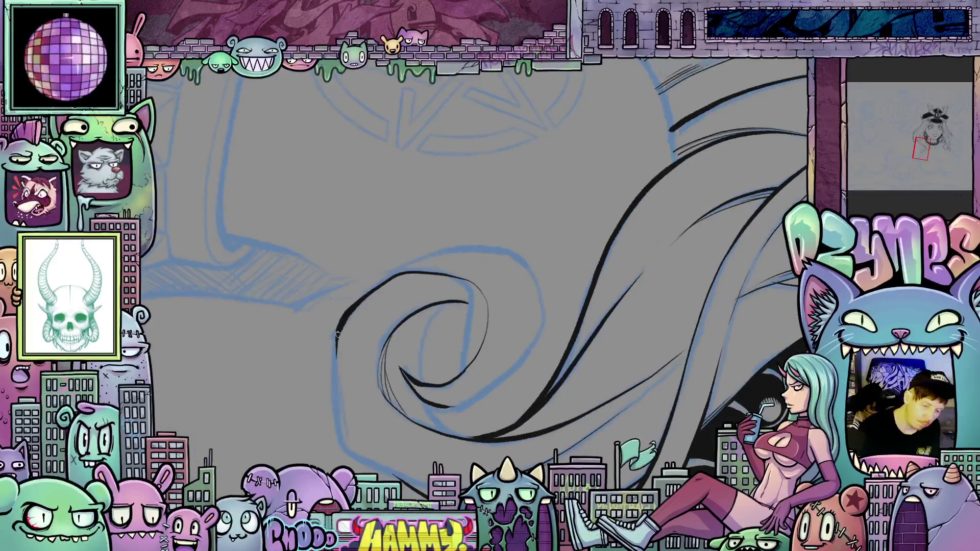
{"action": "left_click_drag", "start_coordinate": [339, 398], "coordinate": [347, 442]}
{"action": "left_click_drag", "start_coordinate": [530, 404], "coordinate": [587, 327]}
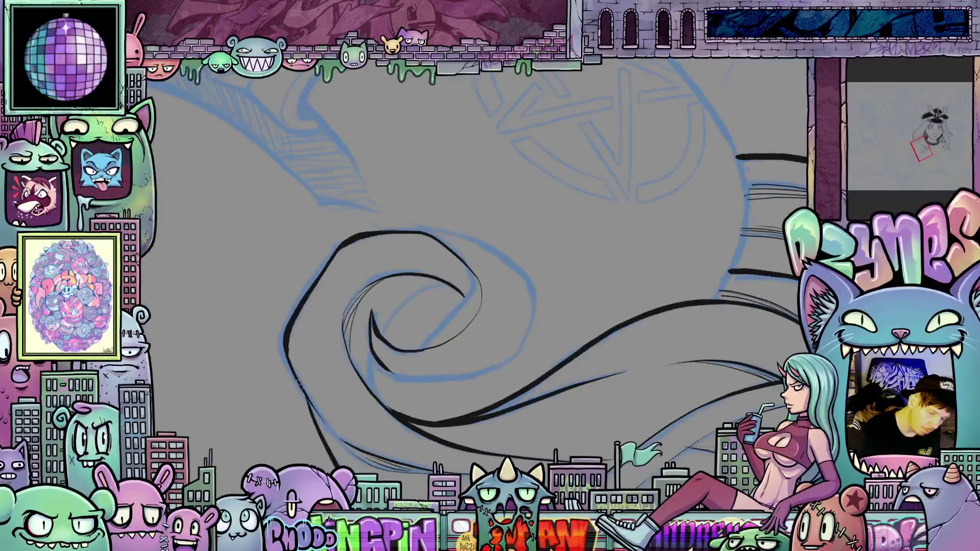
{"action": "mouse_move", "coordinate": [292, 369]}
{"action": "left_mouse_down"}
{"action": "mouse_move", "coordinate": [307, 397]}
{"action": "mouse_move", "coordinate": [293, 360]}
{"action": "mouse_move", "coordinate": [323, 416]}
{"action": "left_mouse_up"}
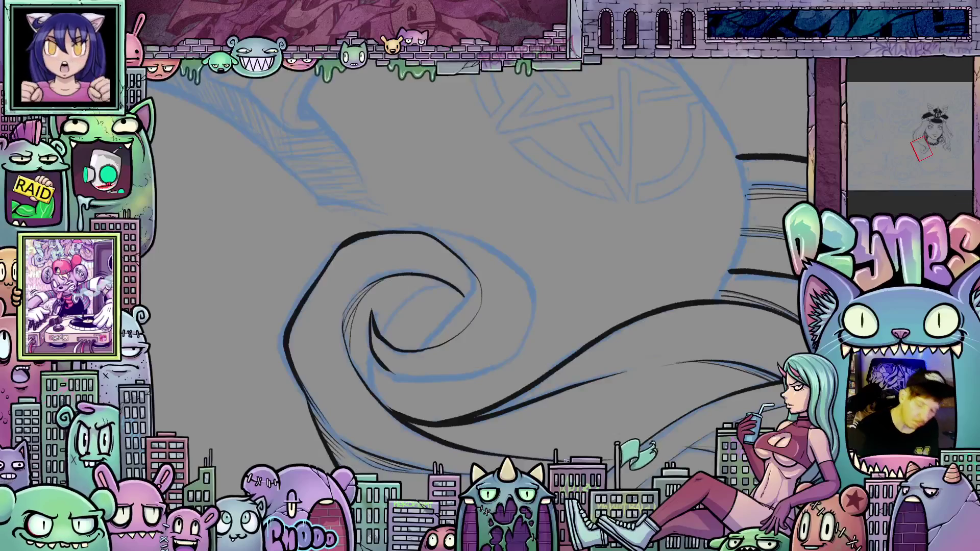
Step: Tilt the view with the rotate keys and ink thin lines along the swirl's inner curve
{"action": "key", "text": "minus"}
{"action": "key", "text": "minus"}
{"action": "key", "text": "minus"}
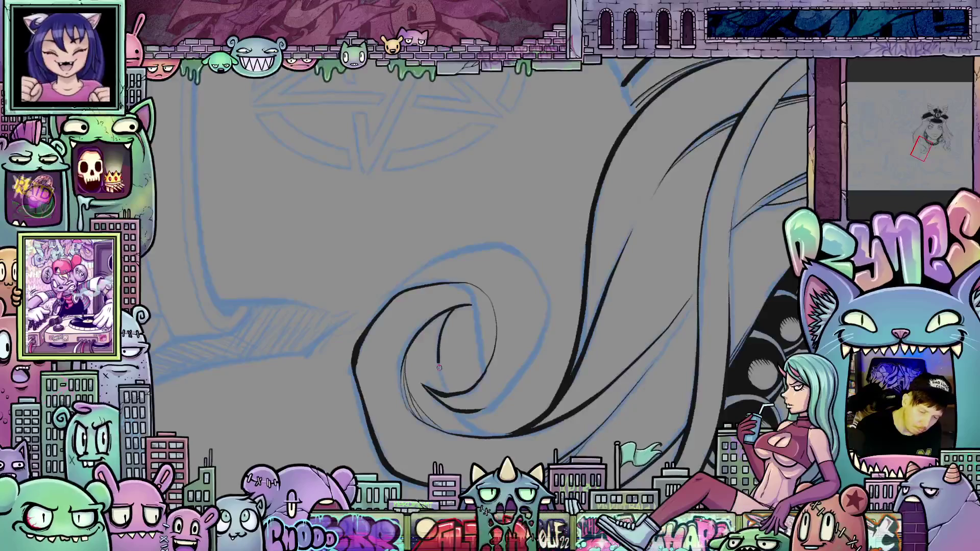
{"action": "key", "text": "asciicircum"}
{"action": "key", "text": "asciicircum"}
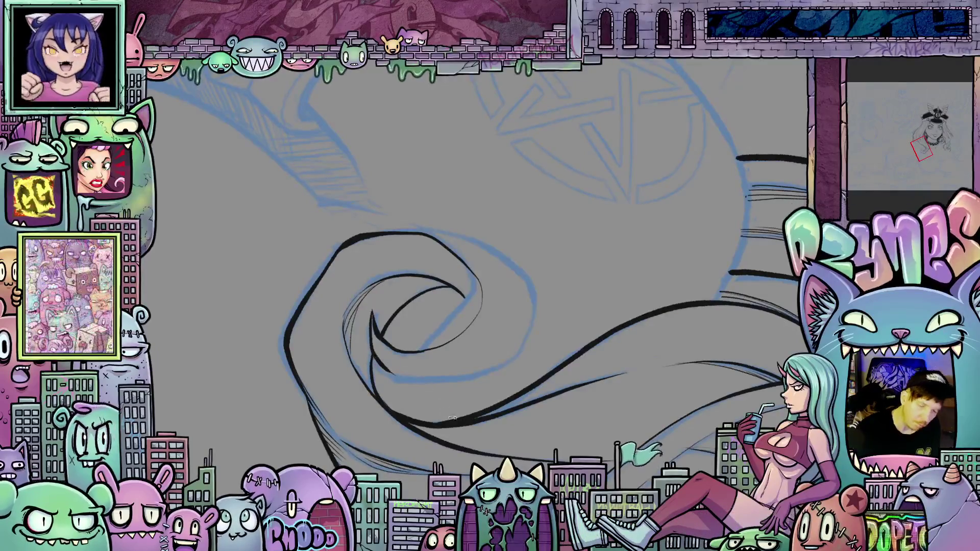
{"action": "key", "text": "minus"}
{"action": "key", "text": "minus"}
{"action": "key", "text": "minus"}
{"action": "key", "text": "minus"}
{"action": "key", "text": "minus"}
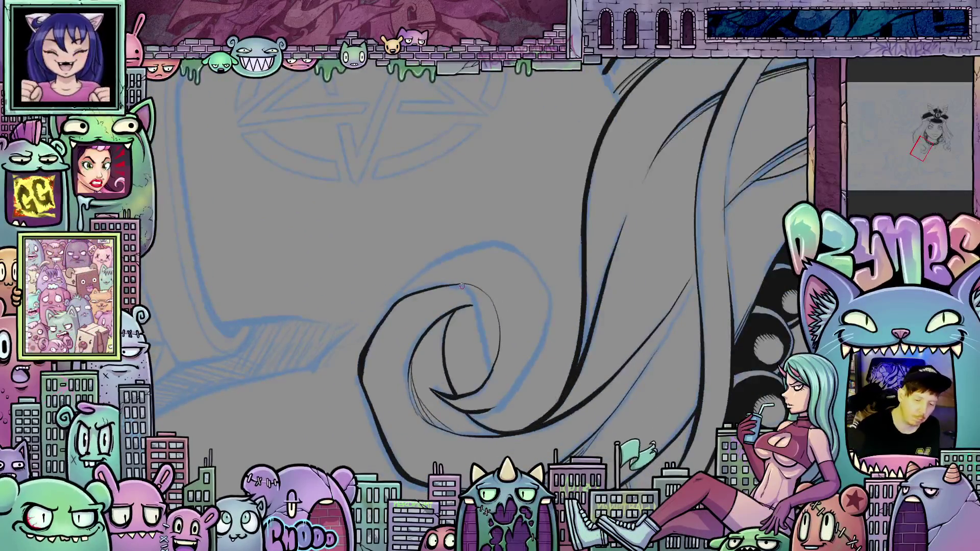
{"action": "left_click_drag", "start_coordinate": [448, 285], "coordinate": [477, 308]}
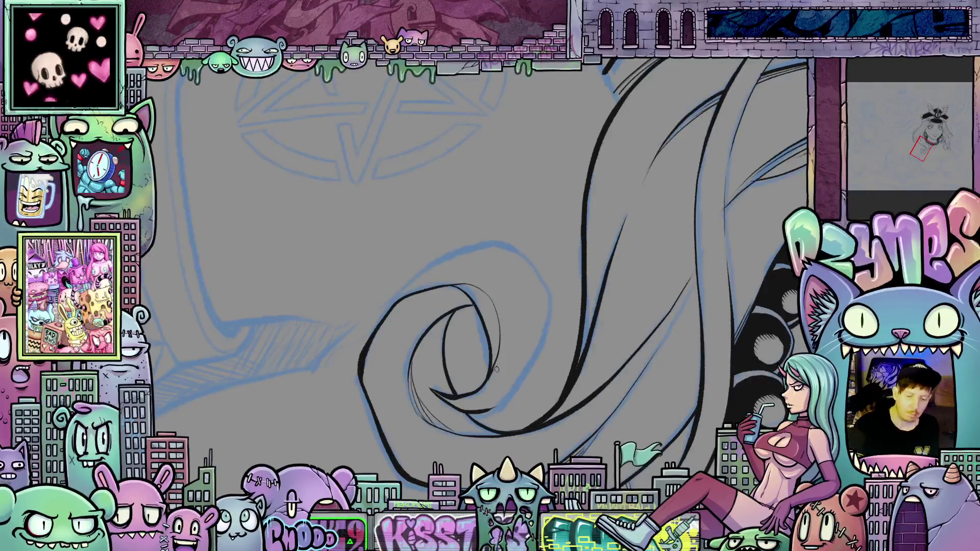
{"action": "left_click_drag", "start_coordinate": [501, 332], "coordinate": [506, 352]}
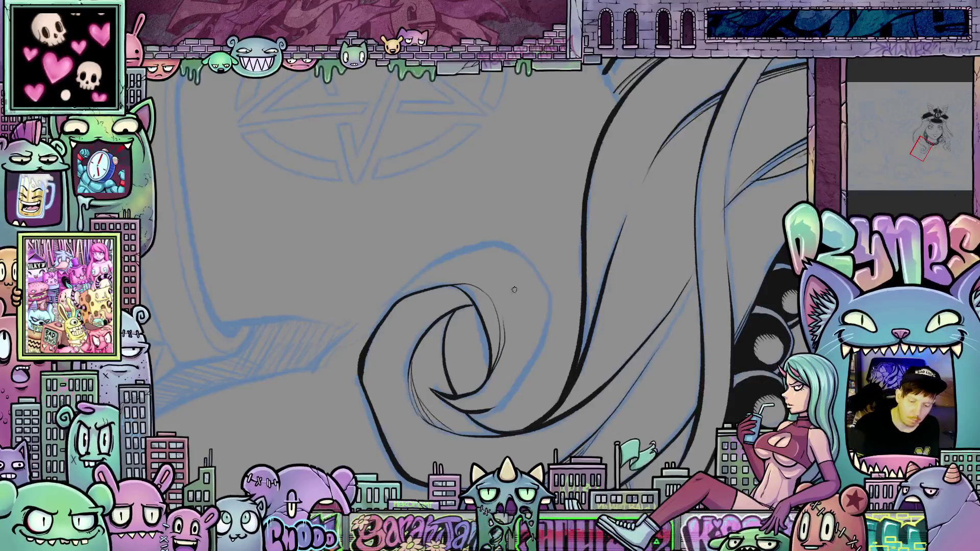
{"action": "left_click_drag", "start_coordinate": [633, 382], "coordinate": [417, 356]}
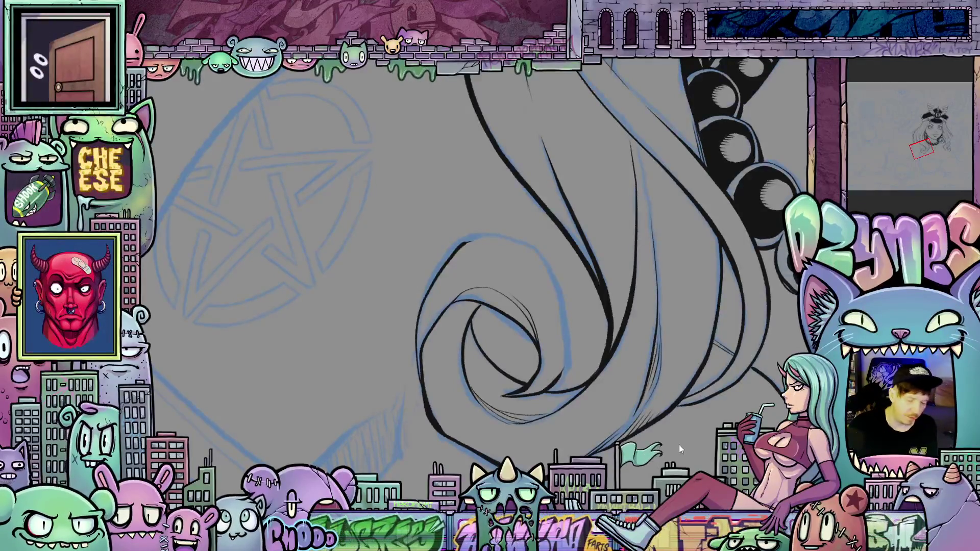
Step: Ink a long strand rising up the hair, then rotate and zoom the view to check it
{"action": "left_click_drag", "start_coordinate": [699, 454], "coordinate": [739, 315]}
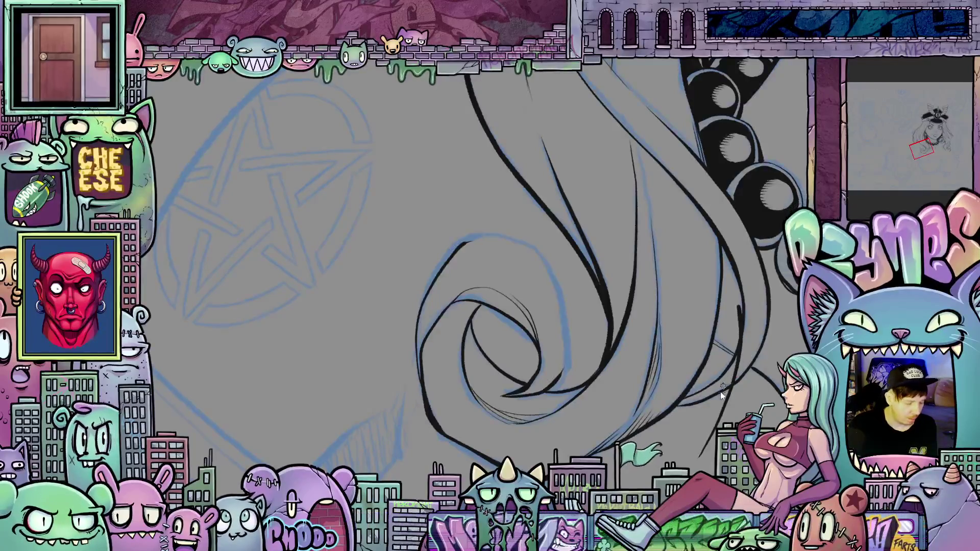
{"action": "key", "text": "-"}
{"action": "key", "text": "-"}
{"action": "key", "text": "-"}
{"action": "key", "text": "-"}
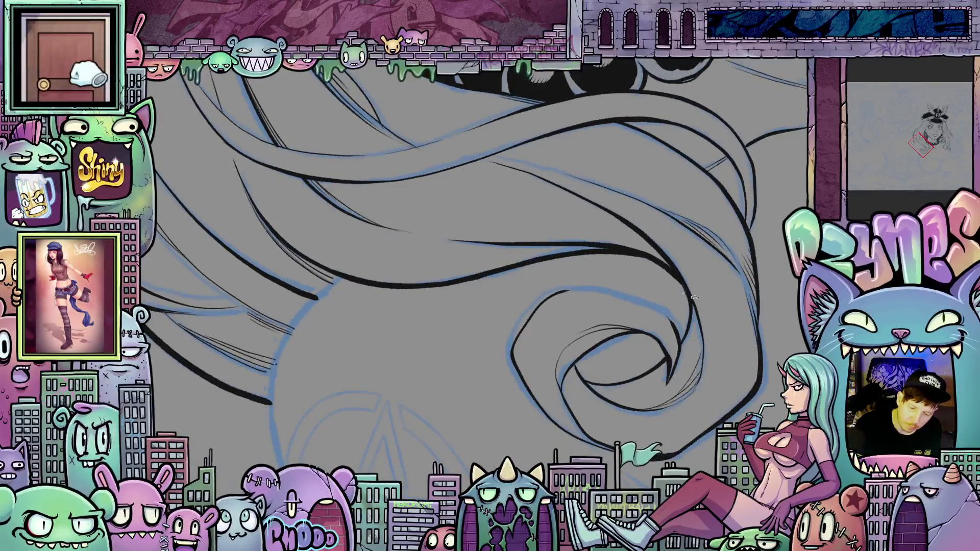
{"action": "key", "text": "asciicircum"}
{"action": "key", "text": "asciicircum"}
{"action": "key", "text": "asciicircum"}
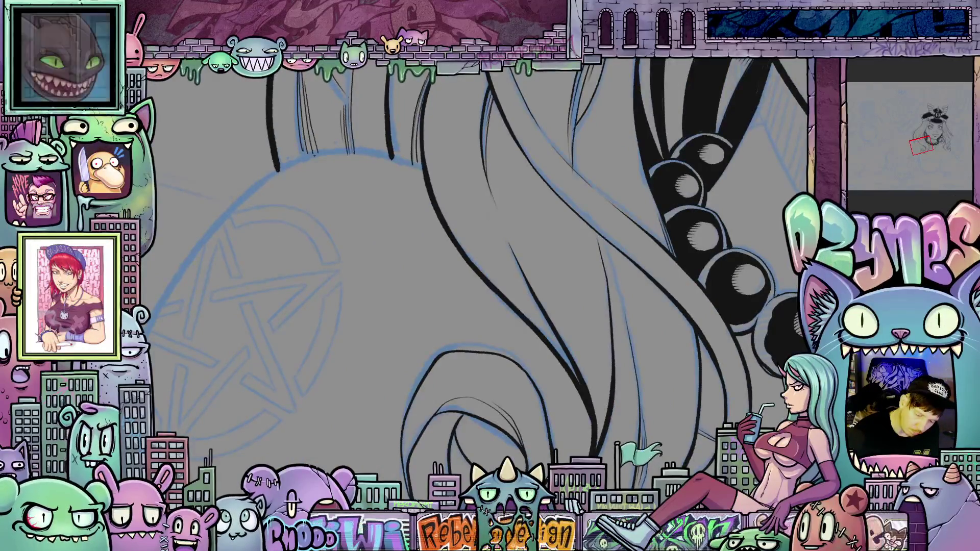
{"action": "left_click_drag", "start_coordinate": [547, 477], "coordinate": [570, 380]}
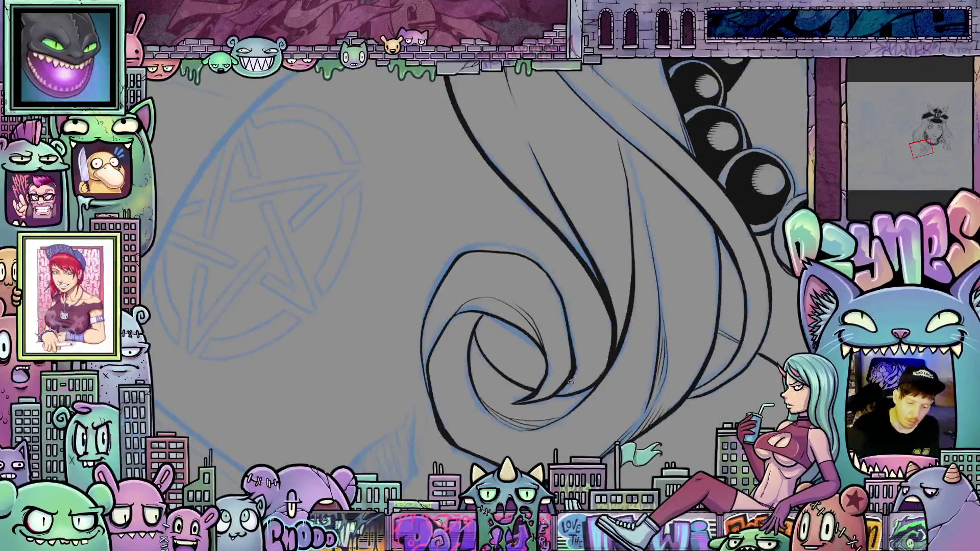
{"action": "key", "text": "asciicircum"}
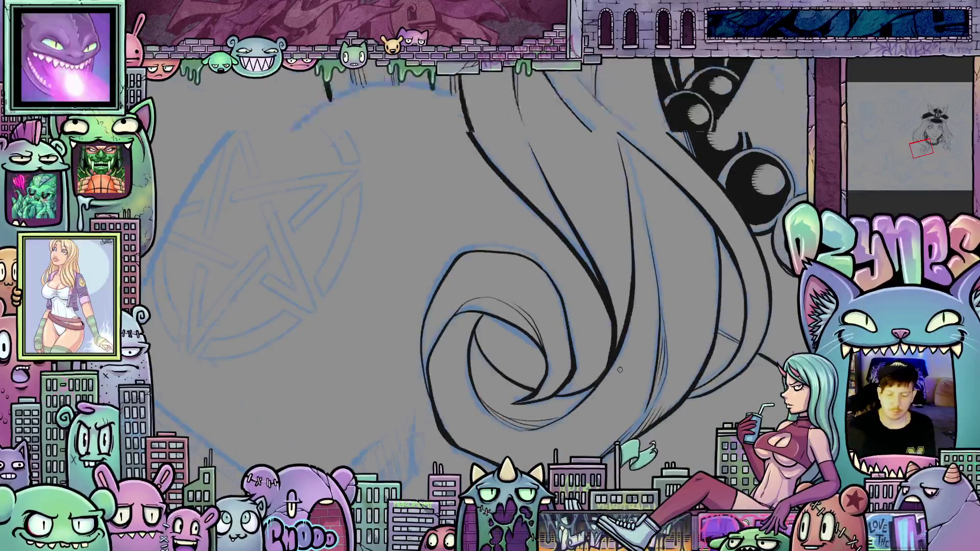
{"action": "scroll", "coordinate": [619, 370], "scroll_direction": "down", "scroll_amount": 3}
{"action": "scroll", "coordinate": [543, 372], "scroll_direction": "up", "scroll_amount": 3}
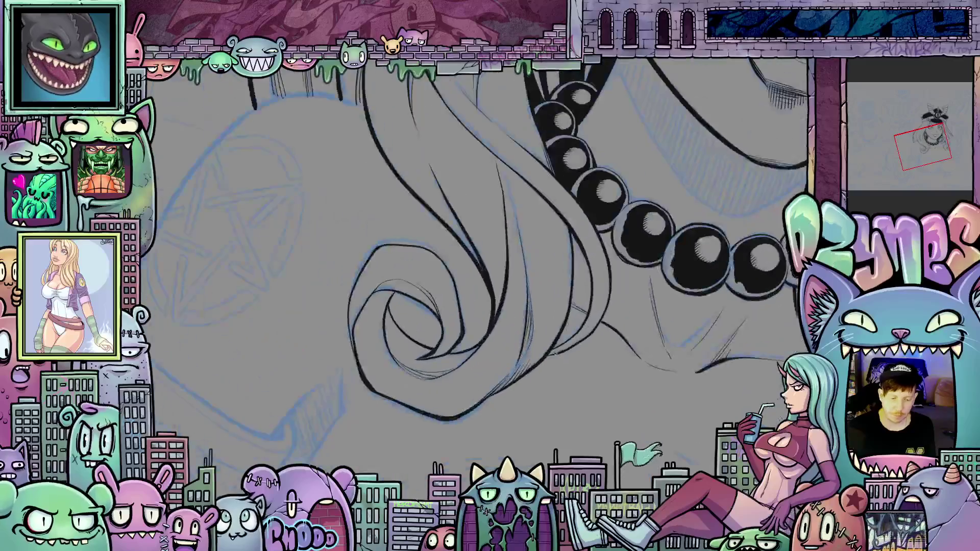
{"action": "scroll", "coordinate": [557, 353], "scroll_direction": "up", "scroll_amount": 2}
{"action": "mouse_move", "coordinate": [680, 332]}
{"action": "left_mouse_down"}
{"action": "mouse_move", "coordinate": [556, 380]}
{"action": "mouse_move", "coordinate": [393, 341]}
{"action": "left_mouse_up"}
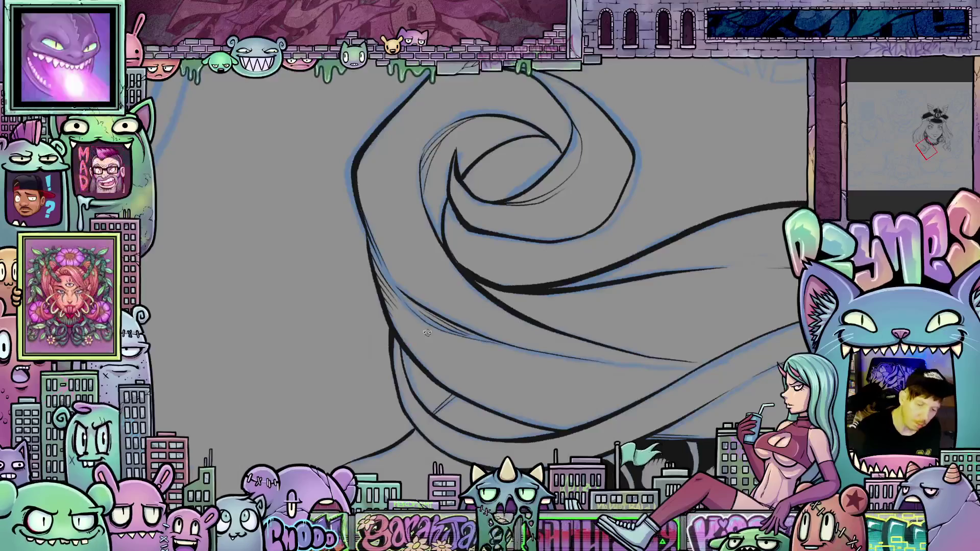
{"action": "left_click_drag", "start_coordinate": [403, 331], "coordinate": [619, 250]}
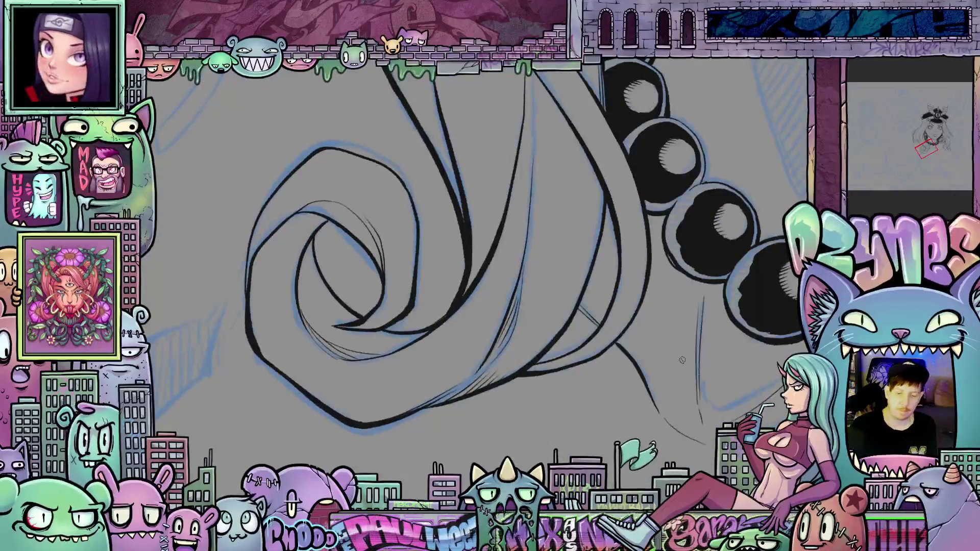
{"action": "scroll", "coordinate": [614, 306], "scroll_direction": "down", "scroll_amount": 5}
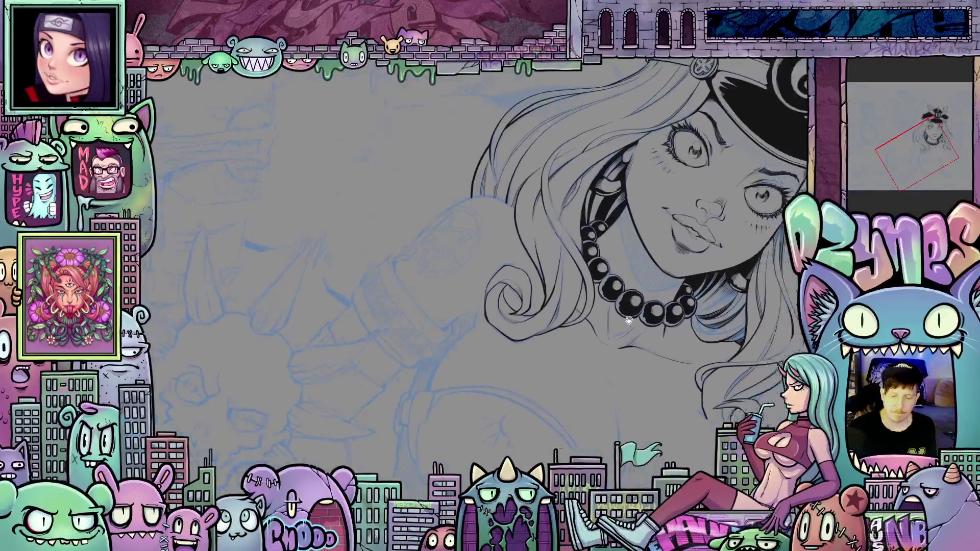
Step: Straighten the view and fill the black cap, earrings and beads with dark navy blue
{"action": "mouse_move", "coordinate": [510, 286]}
{"action": "left_mouse_down"}
{"action": "mouse_move", "coordinate": [541, 316]}
{"action": "mouse_move", "coordinate": [603, 423]}
{"action": "left_mouse_up"}
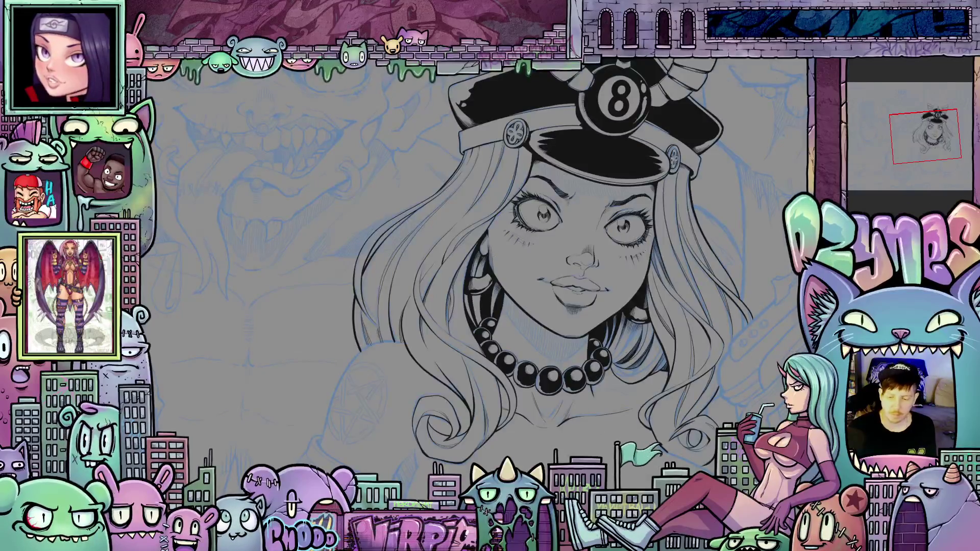
{"action": "key", "text": "alt+Delete"}
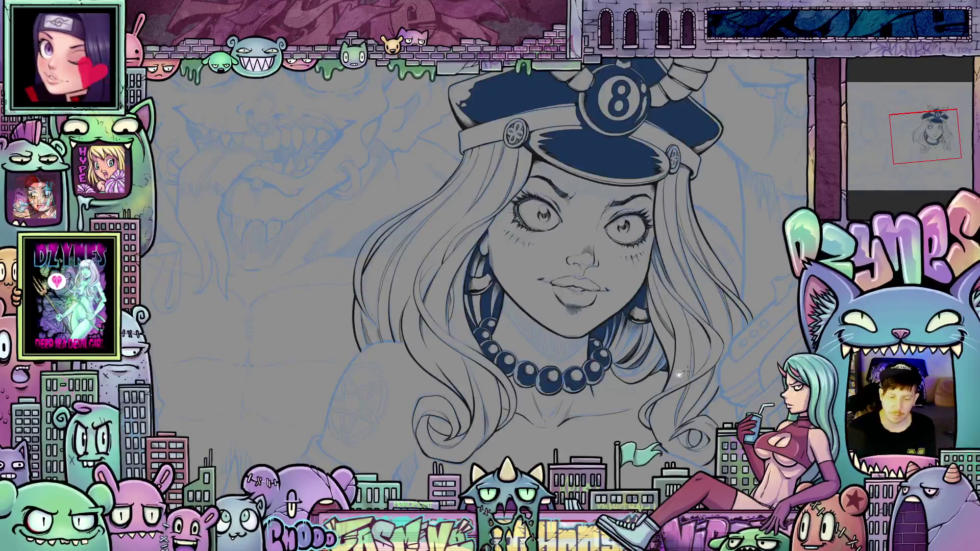
{"action": "scroll", "coordinate": [679, 374], "scroll_direction": "down", "scroll_amount": 4}
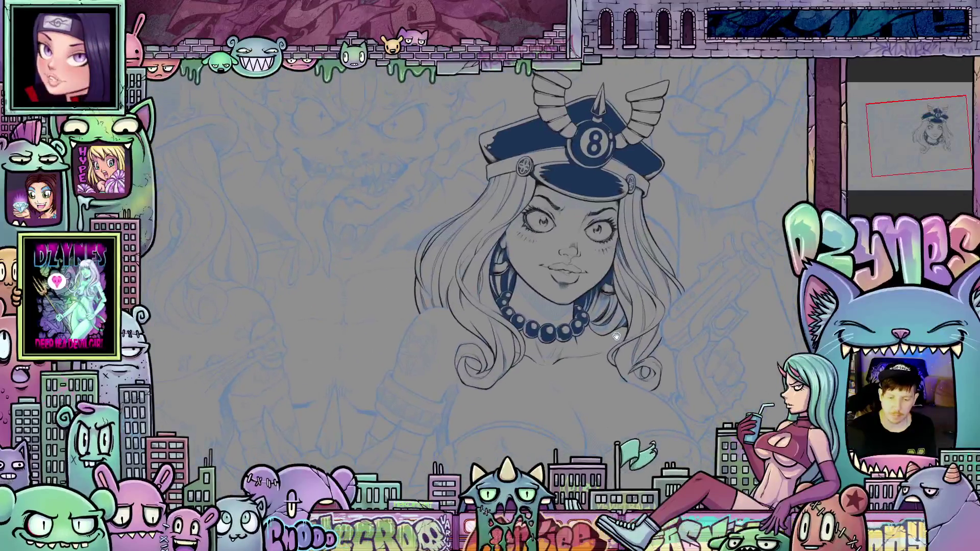
{"action": "scroll", "coordinate": [617, 334], "scroll_direction": "up", "scroll_amount": 3}
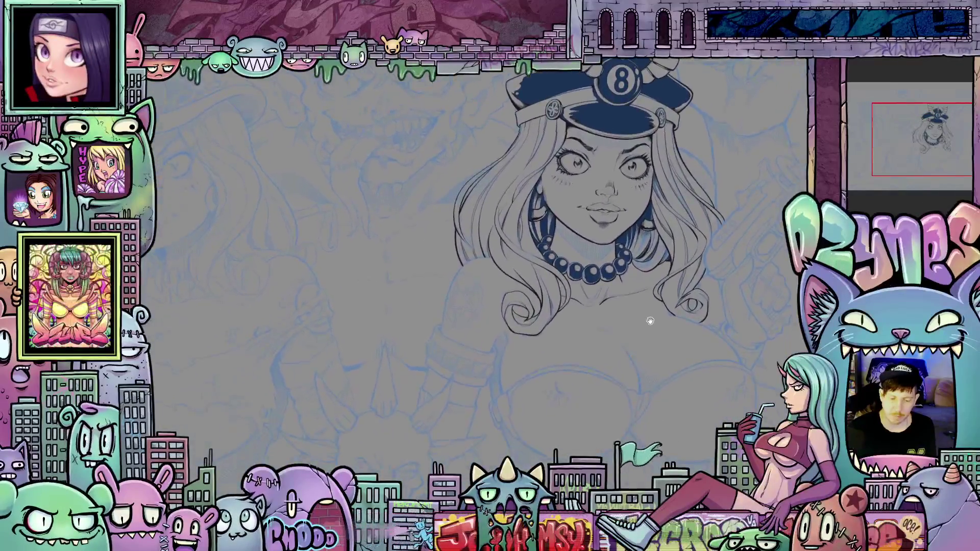
{"action": "mouse_move", "coordinate": [649, 320]}
{"action": "left_mouse_down"}
{"action": "mouse_move", "coordinate": [619, 343]}
{"action": "mouse_move", "coordinate": [674, 346]}
{"action": "mouse_move", "coordinate": [485, 343]}
{"action": "left_mouse_up"}
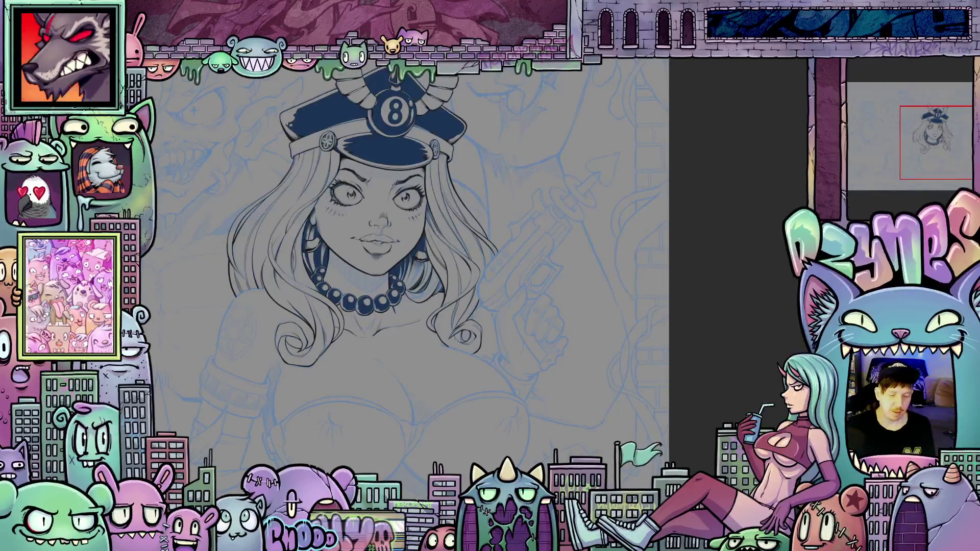
{"action": "scroll", "coordinate": [498, 378], "scroll_direction": "up", "scroll_amount": 3}
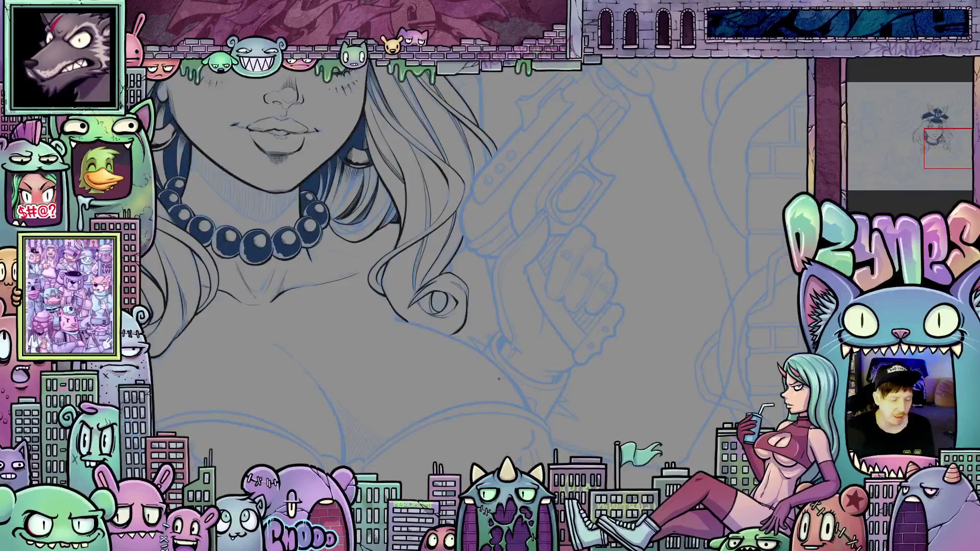
{"action": "scroll", "coordinate": [511, 316], "scroll_direction": "down", "scroll_amount": 2}
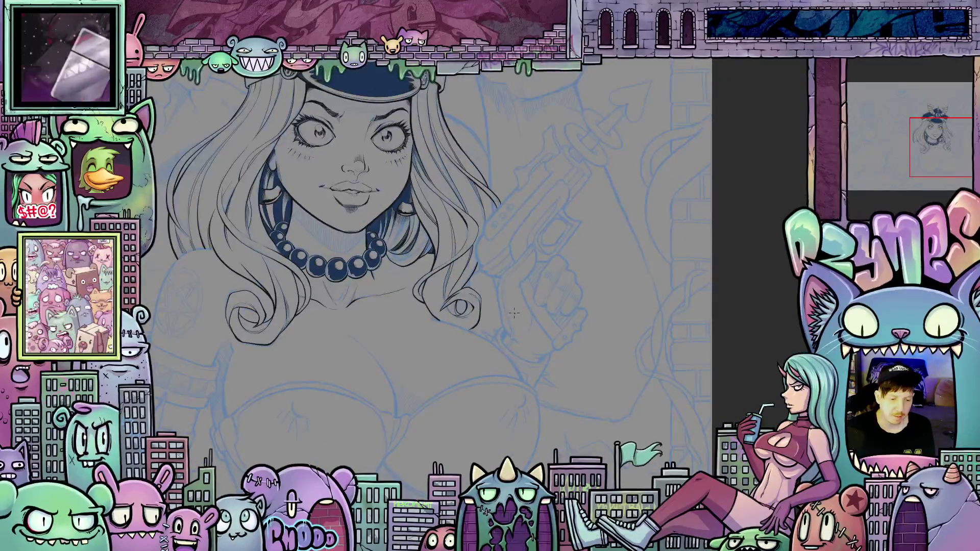
{"action": "scroll", "coordinate": [518, 304], "scroll_direction": "up", "scroll_amount": 5}
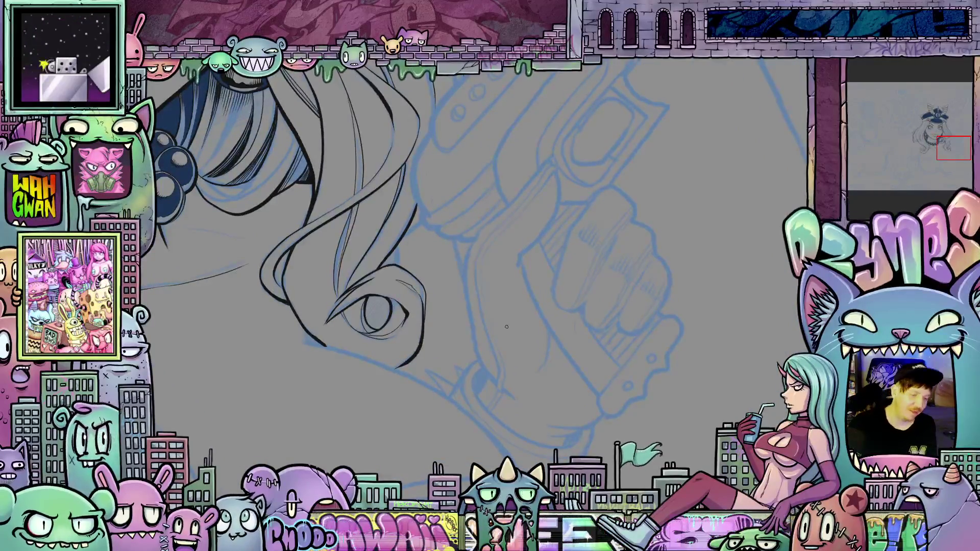
Step: Ink a stroke down the hair beside the gun and the gun hand's left edge
{"action": "mouse_move", "coordinate": [629, 430]}
{"action": "left_mouse_down"}
{"action": "mouse_move", "coordinate": [643, 408]}
{"action": "mouse_move", "coordinate": [536, 271]}
{"action": "left_mouse_up"}
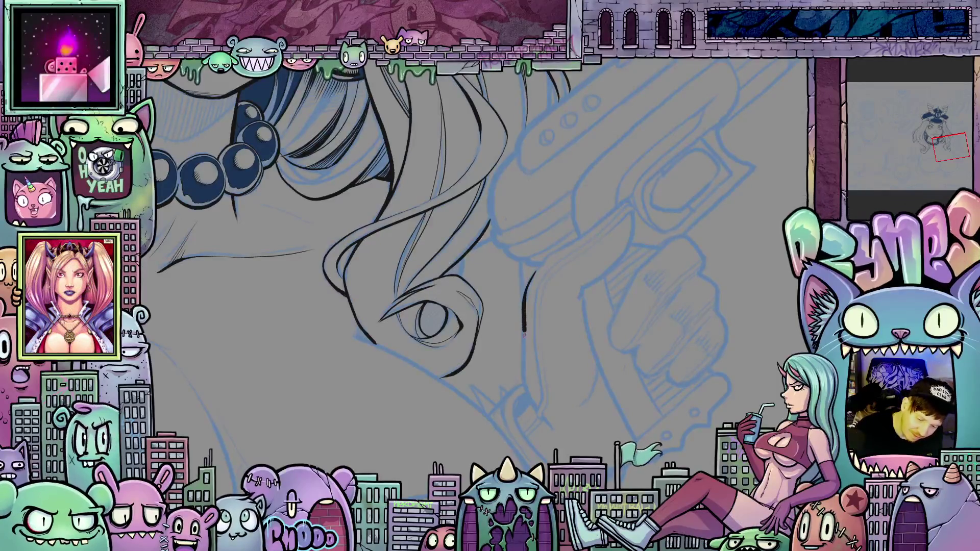
{"action": "left_click_drag", "start_coordinate": [526, 383], "coordinate": [534, 404]}
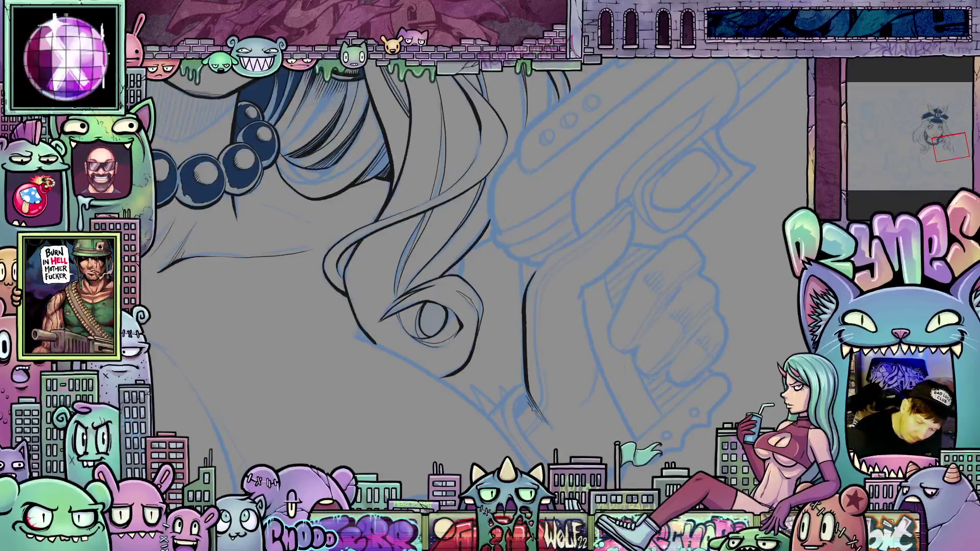
{"action": "left_click_drag", "start_coordinate": [695, 401], "coordinate": [673, 352]}
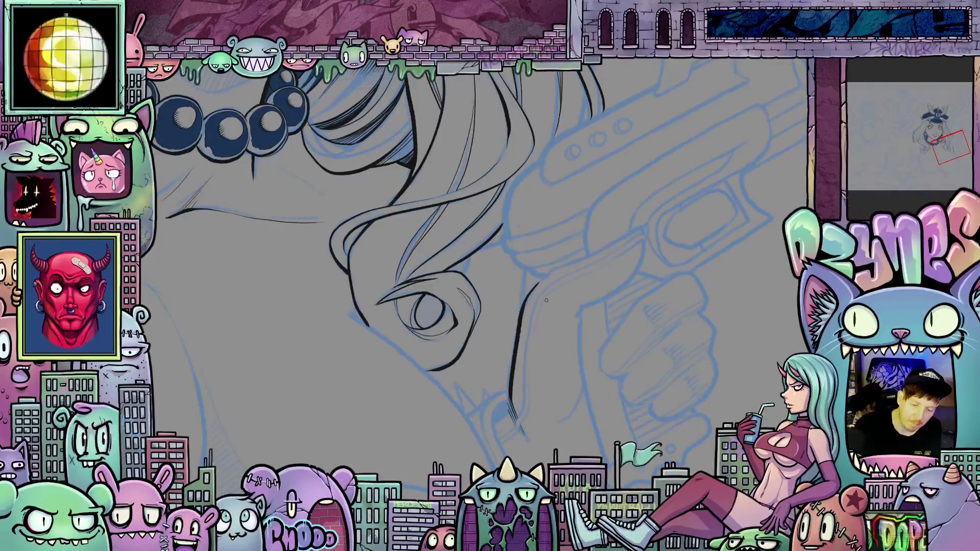
{"action": "left_click_drag", "start_coordinate": [532, 338], "coordinate": [581, 276]}
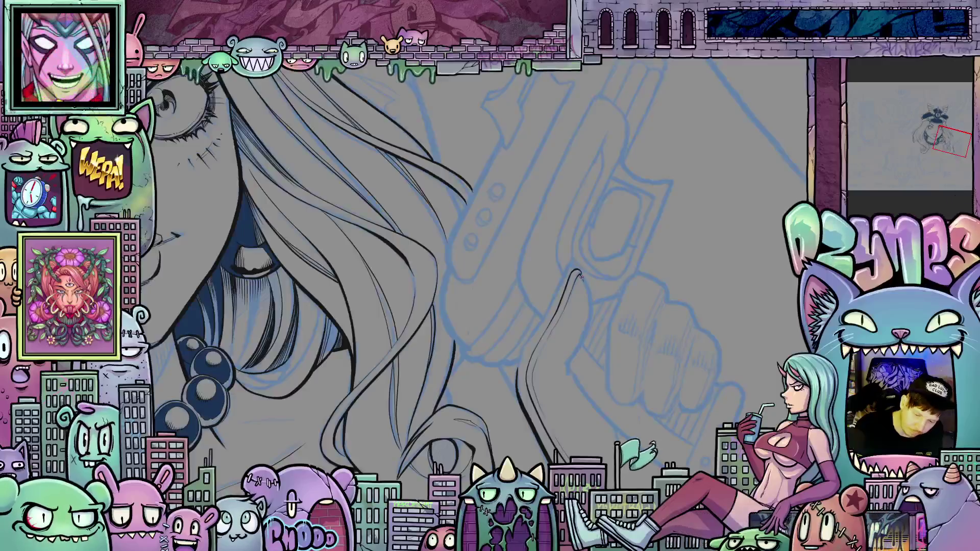
{"action": "left_click_drag", "start_coordinate": [592, 309], "coordinate": [568, 365]}
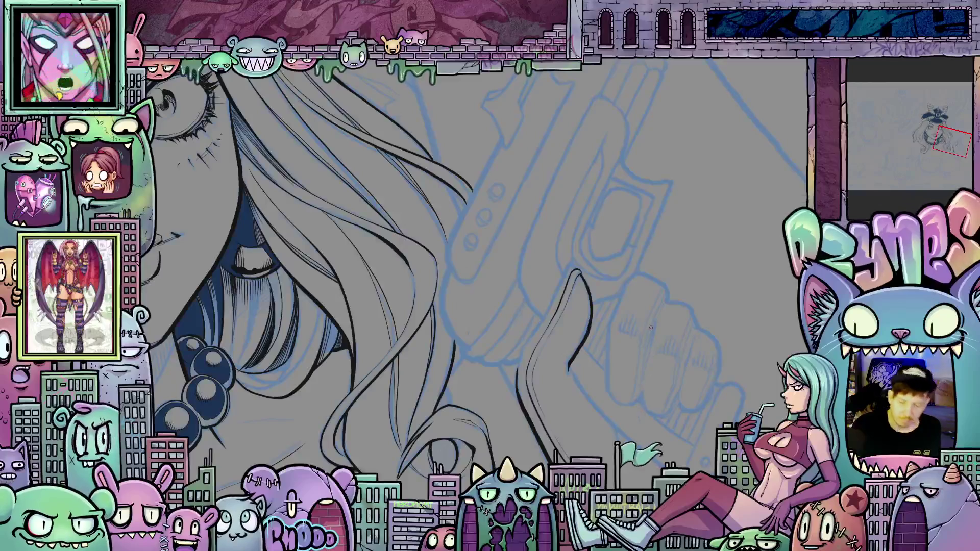
{"action": "left_click_drag", "start_coordinate": [651, 327], "coordinate": [561, 238]}
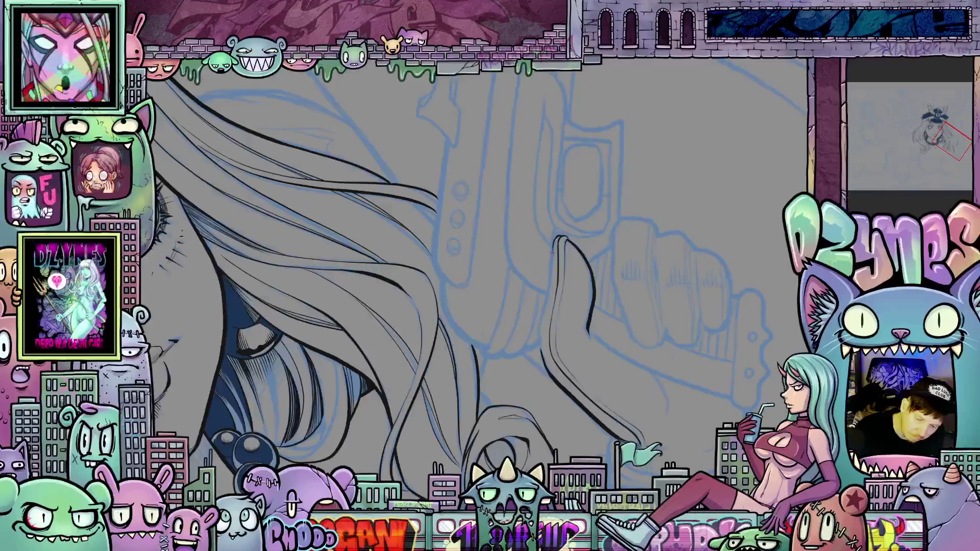
{"action": "mouse_move", "coordinate": [552, 254]}
{"action": "left_mouse_down"}
{"action": "mouse_move", "coordinate": [541, 337]}
{"action": "mouse_move", "coordinate": [579, 393]}
{"action": "left_mouse_up"}
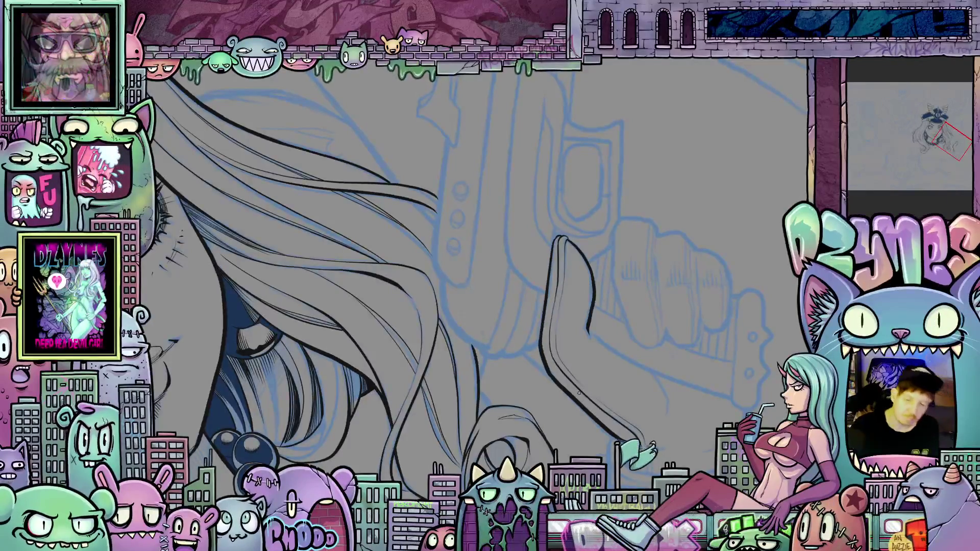
{"action": "key", "text": "ctrl+minus"}
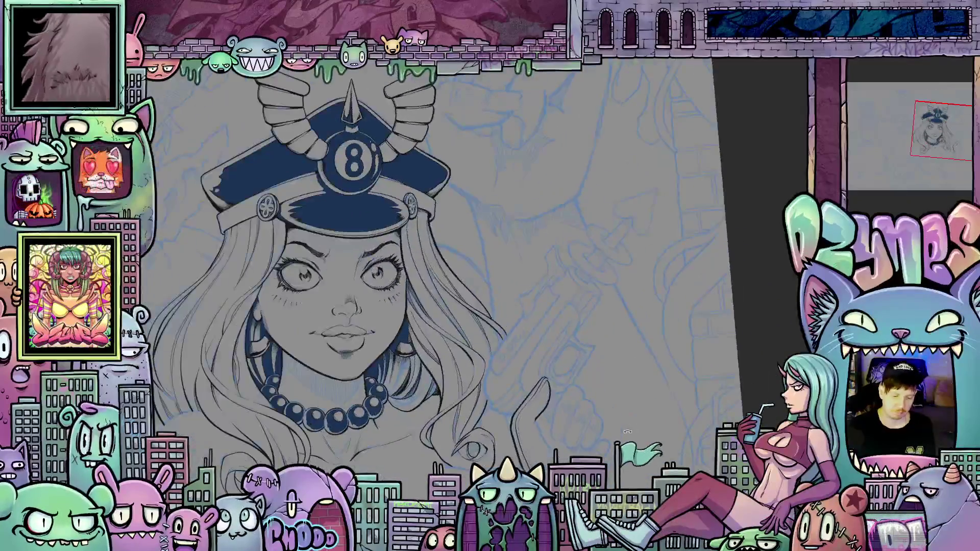
Step: Pan down to the hand below the face and zoom in on the nearby curl
{"action": "left_click_drag", "start_coordinate": [627, 431], "coordinate": [615, 336]}
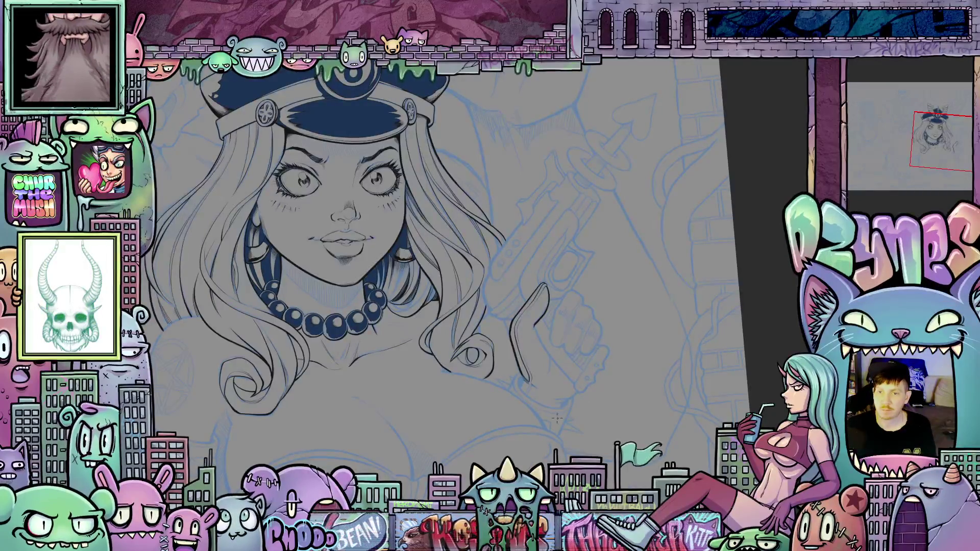
{"action": "scroll", "coordinate": [562, 419], "scroll_direction": "up", "scroll_amount": 5}
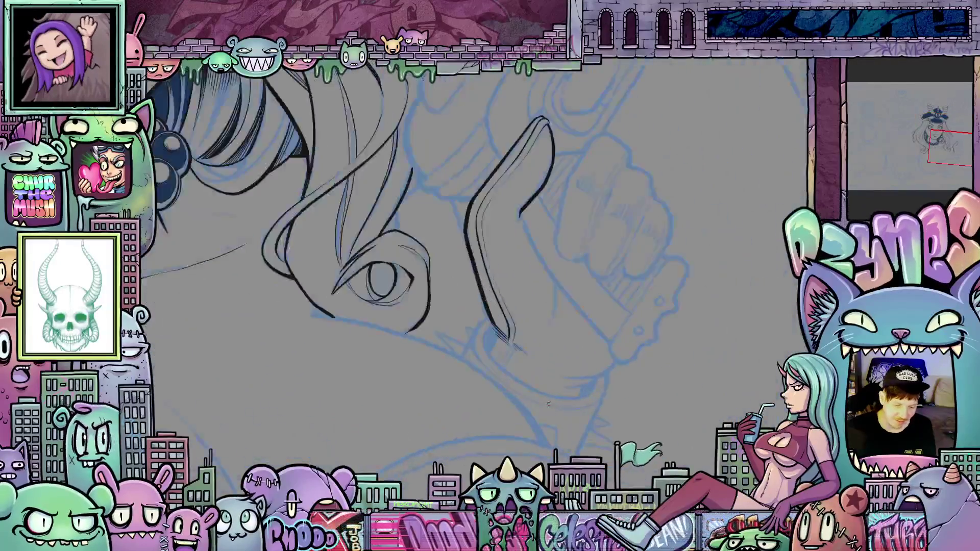
Step: Extend the ink line's tip and trace the first curve of the ring band
{"action": "left_click_drag", "start_coordinate": [480, 288], "coordinate": [490, 311]}
{"action": "key", "text": "minus"}
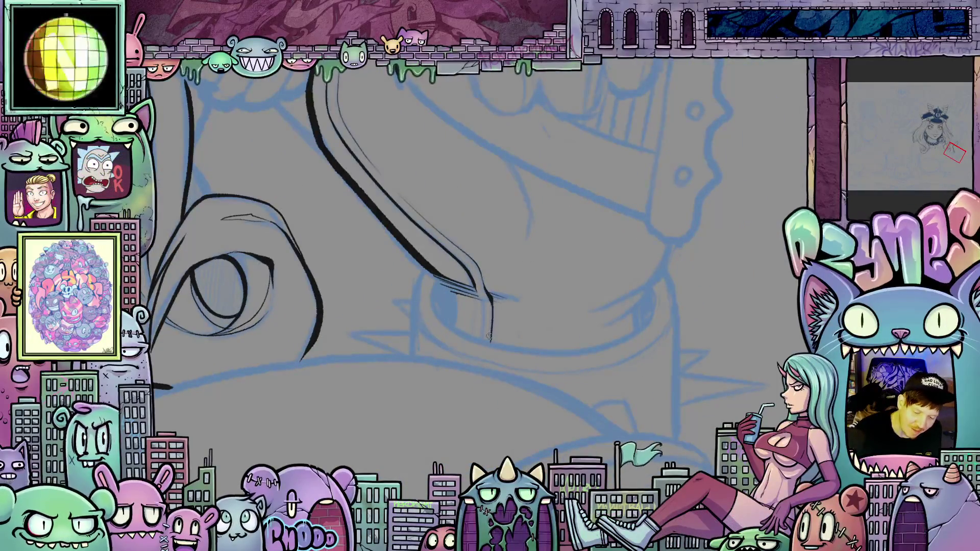
{"action": "mouse_move", "coordinate": [478, 292]}
{"action": "left_mouse_down"}
{"action": "mouse_move", "coordinate": [525, 415]}
{"action": "mouse_move", "coordinate": [626, 392]}
{"action": "mouse_move", "coordinate": [531, 326]}
{"action": "left_mouse_up"}
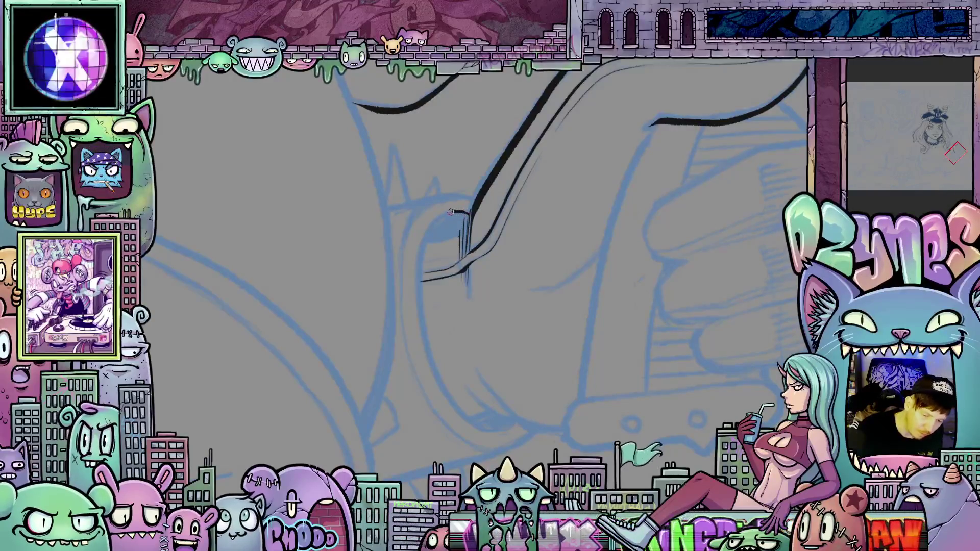
{"action": "mouse_move", "coordinate": [422, 261]}
{"action": "left_mouse_down"}
{"action": "mouse_move", "coordinate": [420, 302]}
{"action": "mouse_move", "coordinate": [439, 374]}
{"action": "mouse_move", "coordinate": [452, 402]}
{"action": "mouse_move", "coordinate": [496, 435]}
{"action": "left_mouse_up"}
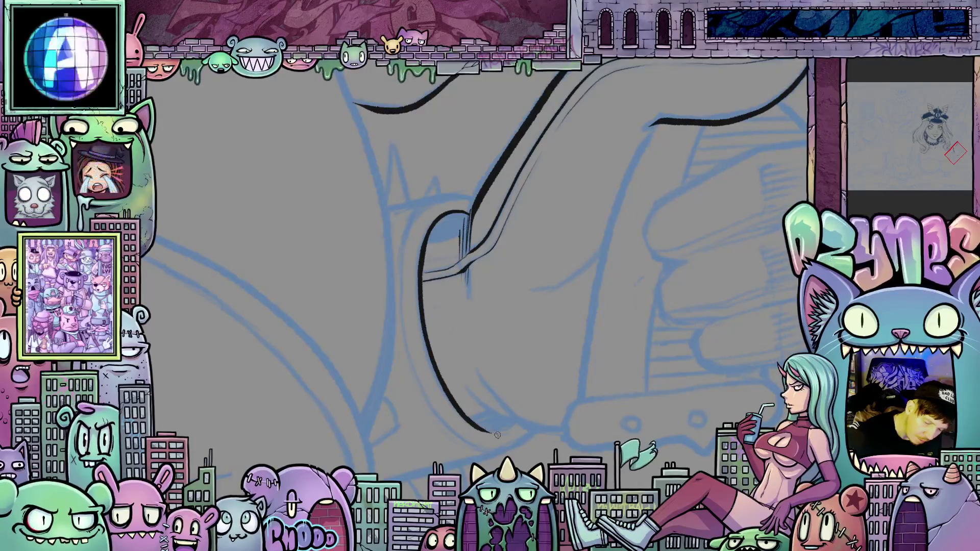
{"action": "left_click_drag", "start_coordinate": [686, 425], "coordinate": [673, 255]}
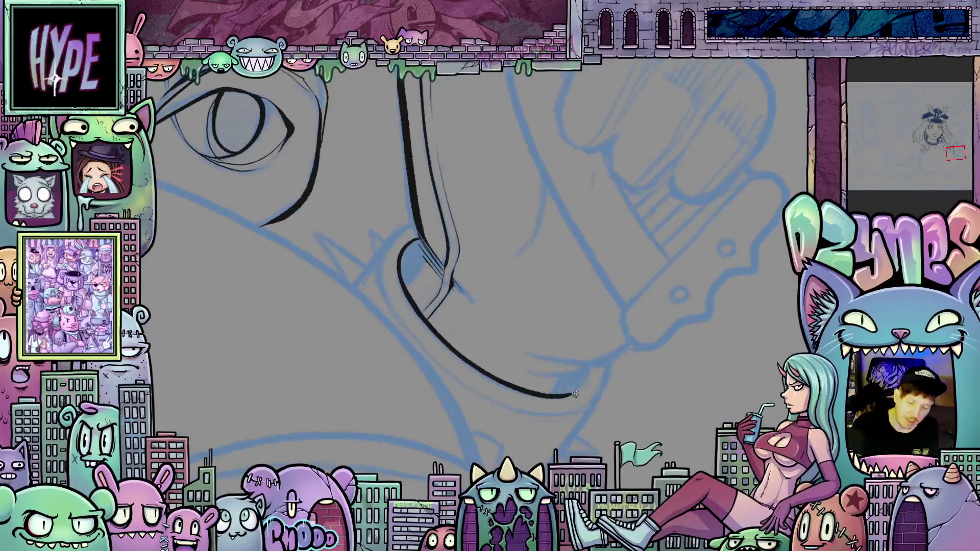
{"action": "left_click_drag", "start_coordinate": [578, 393], "coordinate": [589, 367]}
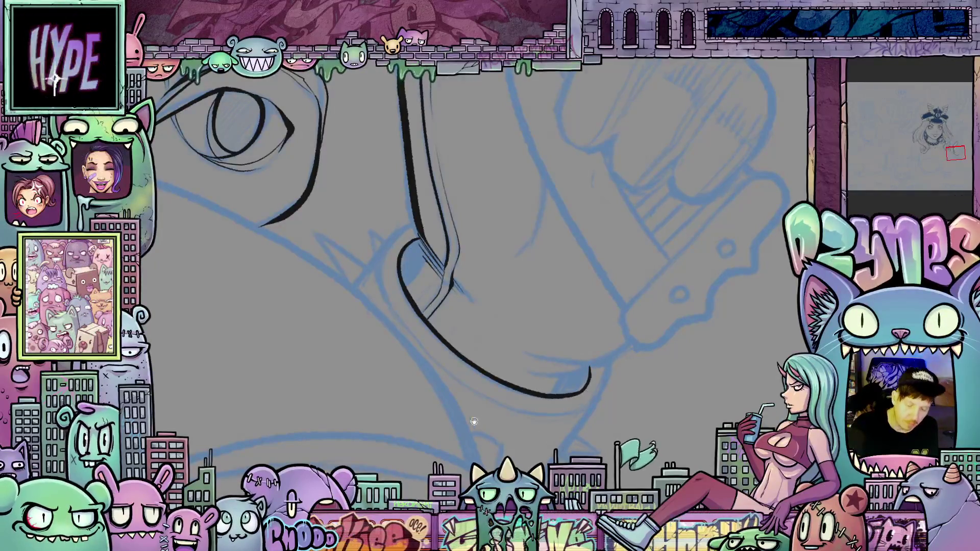
{"action": "left_click_drag", "start_coordinate": [474, 421], "coordinate": [553, 479]}
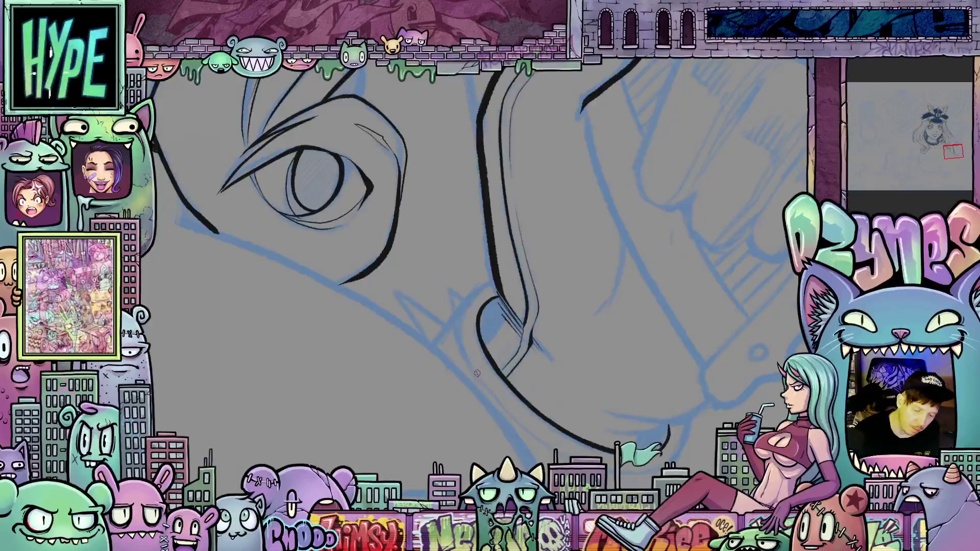
{"action": "mouse_move", "coordinate": [463, 332]}
{"action": "left_mouse_down"}
{"action": "mouse_move", "coordinate": [470, 299]}
{"action": "mouse_move", "coordinate": [495, 282]}
{"action": "left_mouse_up"}
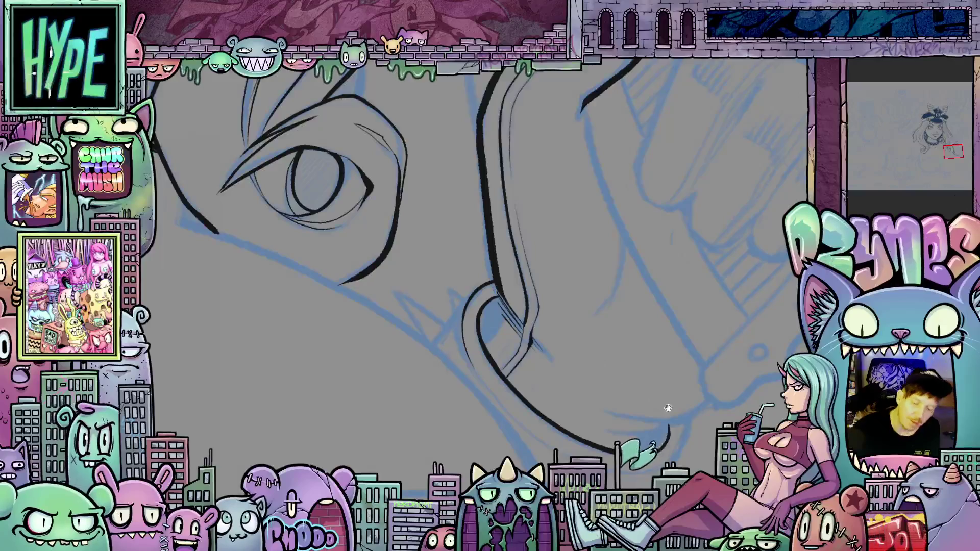
Step: Finish the ring outline by joining its edge to the lower curve and thickening it
{"action": "mouse_move", "coordinate": [667, 408]}
{"action": "left_mouse_down"}
{"action": "mouse_move", "coordinate": [439, 286]}
{"action": "mouse_move", "coordinate": [432, 354]}
{"action": "left_mouse_up"}
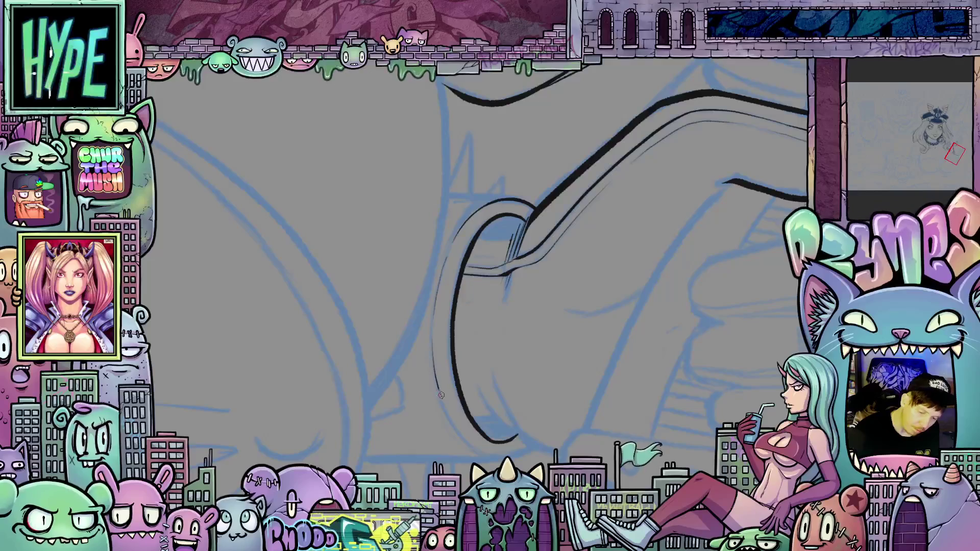
{"action": "left_click_drag", "start_coordinate": [441, 394], "coordinate": [472, 437]}
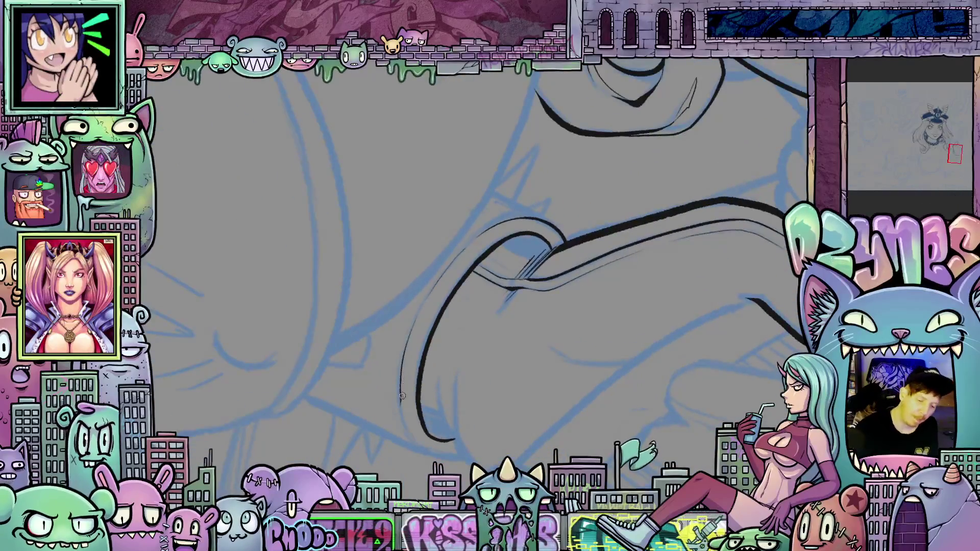
{"action": "mouse_move", "coordinate": [400, 378]}
{"action": "left_mouse_down"}
{"action": "mouse_move", "coordinate": [407, 426]}
{"action": "mouse_move", "coordinate": [337, 373]}
{"action": "mouse_move", "coordinate": [318, 330]}
{"action": "left_mouse_up"}
{"action": "left_click_drag", "start_coordinate": [293, 211], "coordinate": [295, 228]}
{"action": "left_click_drag", "start_coordinate": [313, 322], "coordinate": [317, 350]}
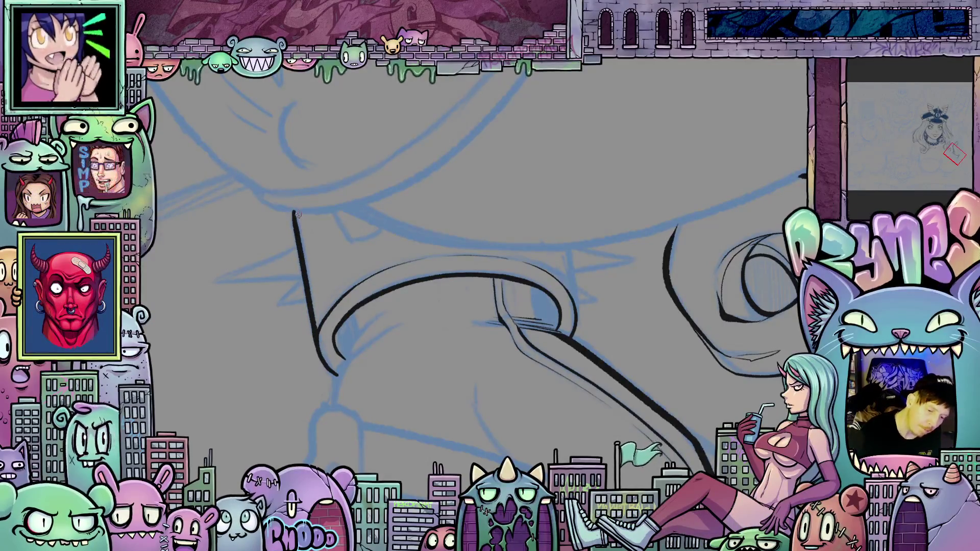
{"action": "left_click_drag", "start_coordinate": [311, 289], "coordinate": [318, 323]}
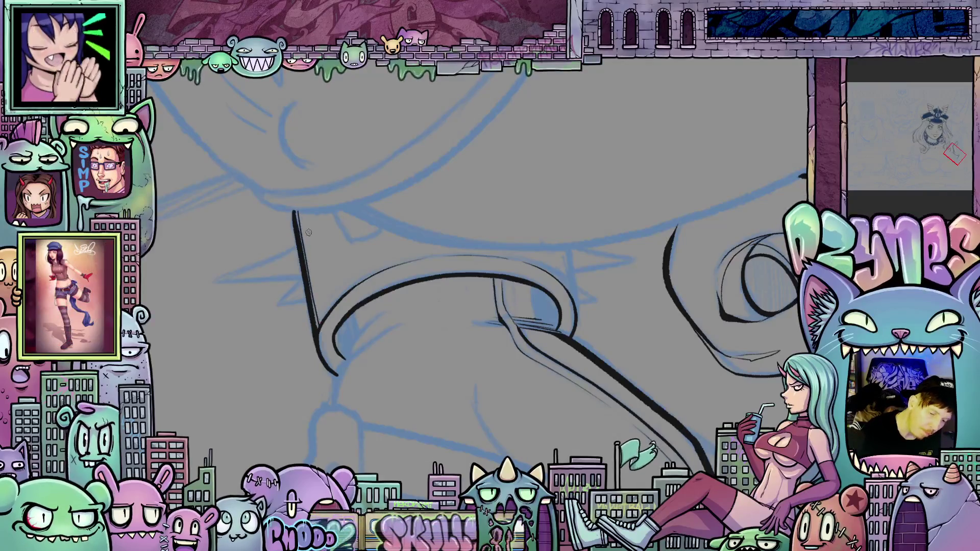
{"action": "mouse_move", "coordinate": [310, 278]}
{"action": "left_mouse_down"}
{"action": "mouse_move", "coordinate": [326, 329]}
{"action": "mouse_move", "coordinate": [643, 285]}
{"action": "mouse_move", "coordinate": [615, 261]}
{"action": "left_mouse_up"}
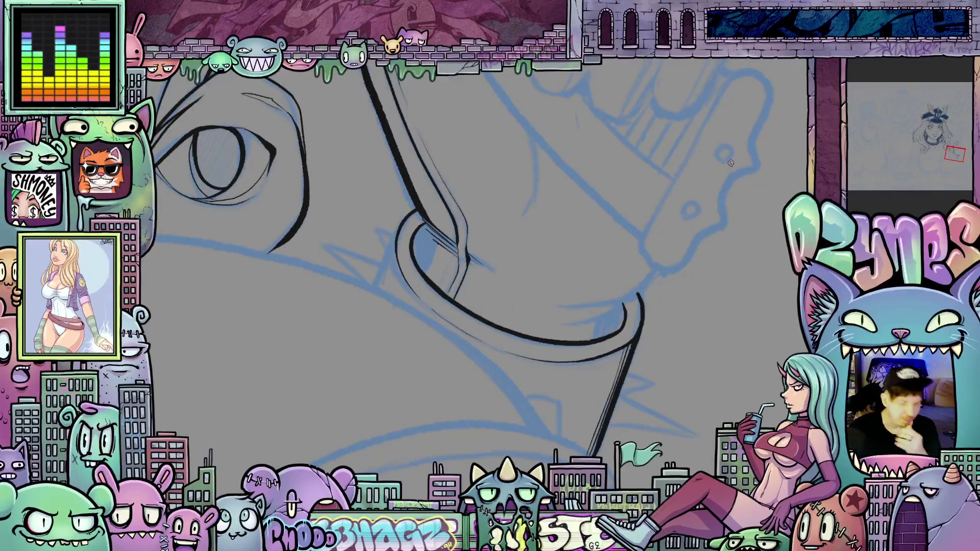
{"action": "scroll", "coordinate": [730, 162], "scroll_direction": "down", "scroll_amount": 3}
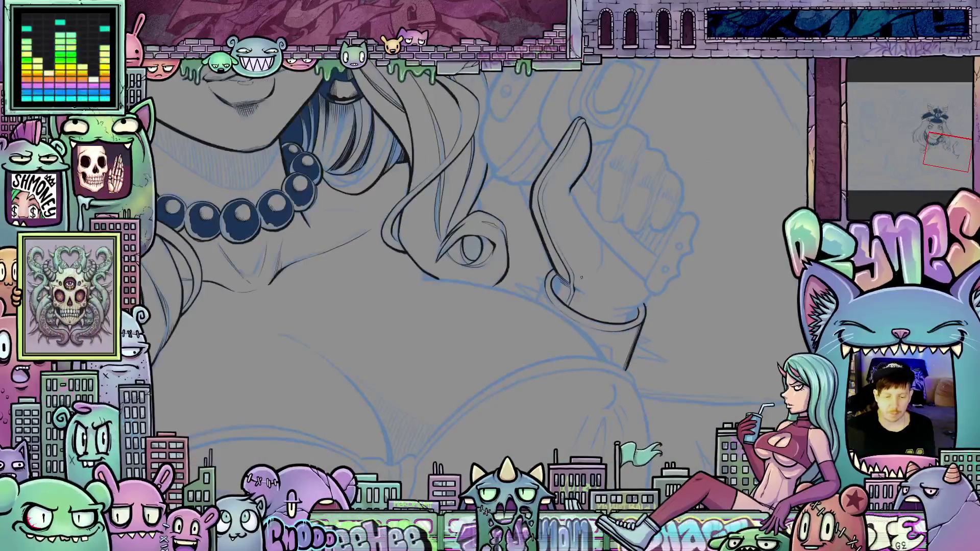
Step: Draw a V-shaped spike on the ring, ink its curved rim, and thicken the spike outline
{"action": "scroll", "coordinate": [580, 277], "scroll_direction": "up", "scroll_amount": 5}
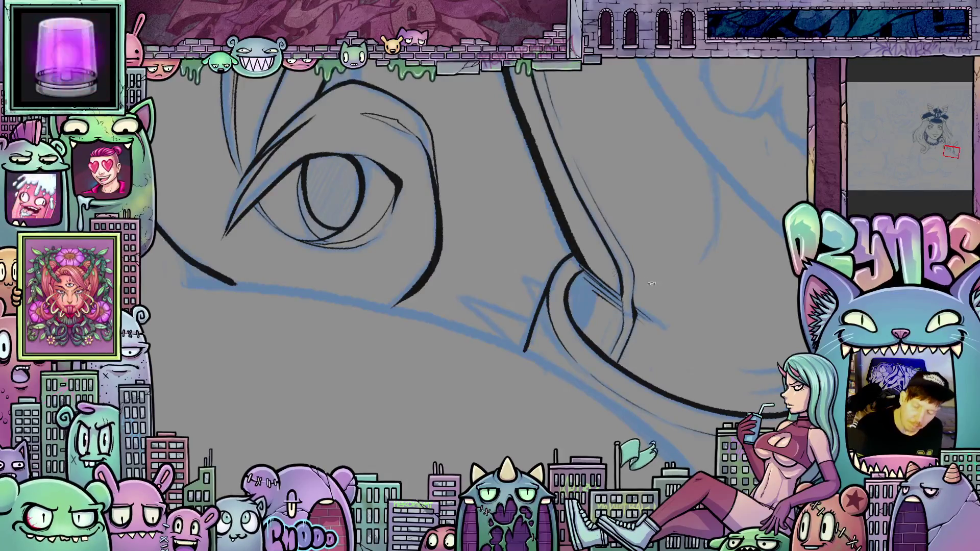
{"action": "mouse_move", "coordinate": [566, 259]}
{"action": "left_mouse_down"}
{"action": "mouse_move", "coordinate": [620, 262]}
{"action": "mouse_move", "coordinate": [688, 322]}
{"action": "mouse_move", "coordinate": [561, 449]}
{"action": "mouse_move", "coordinate": [521, 465]}
{"action": "mouse_move", "coordinate": [515, 416]}
{"action": "left_mouse_up"}
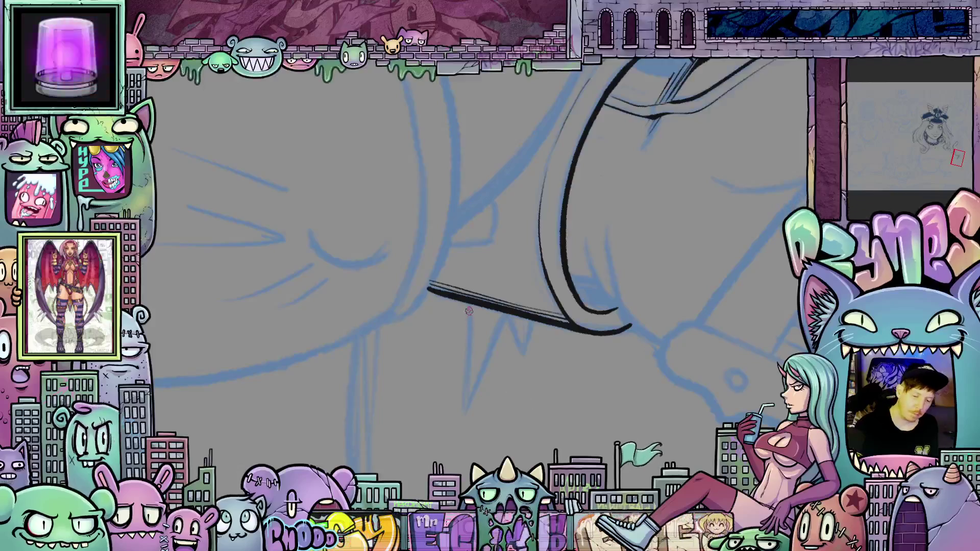
{"action": "left_click_drag", "start_coordinate": [466, 303], "coordinate": [466, 319]}
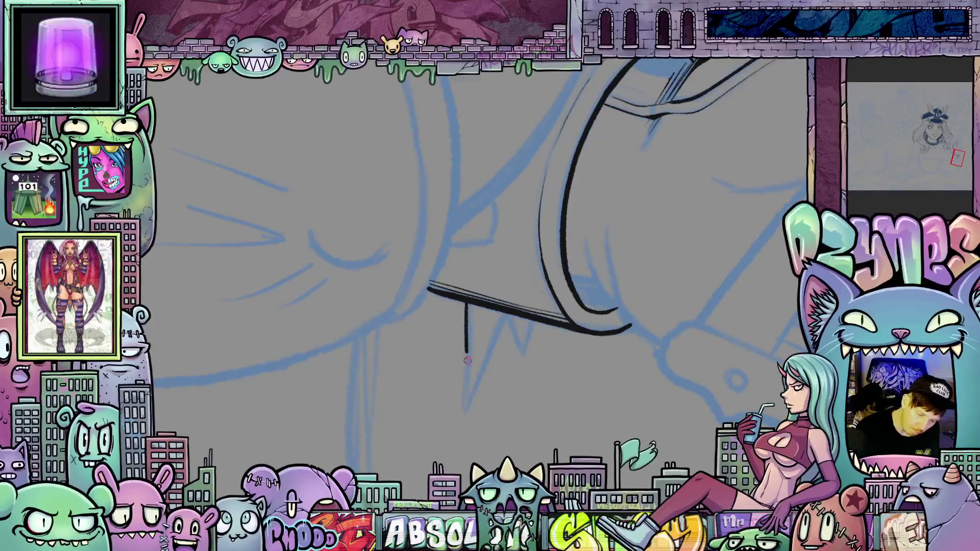
{"action": "mouse_move", "coordinate": [468, 398]}
{"action": "left_mouse_down"}
{"action": "mouse_move", "coordinate": [468, 407]}
{"action": "mouse_move", "coordinate": [481, 378]}
{"action": "left_mouse_up"}
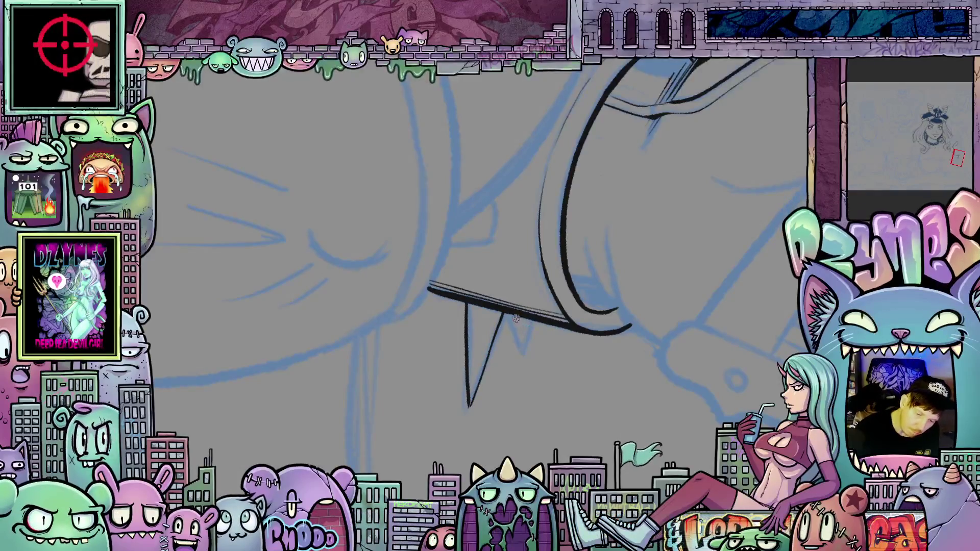
{"action": "mouse_move", "coordinate": [510, 313]}
{"action": "left_mouse_down"}
{"action": "mouse_move", "coordinate": [522, 343]}
{"action": "mouse_move", "coordinate": [569, 159]}
{"action": "mouse_move", "coordinate": [436, 361]}
{"action": "left_mouse_up"}
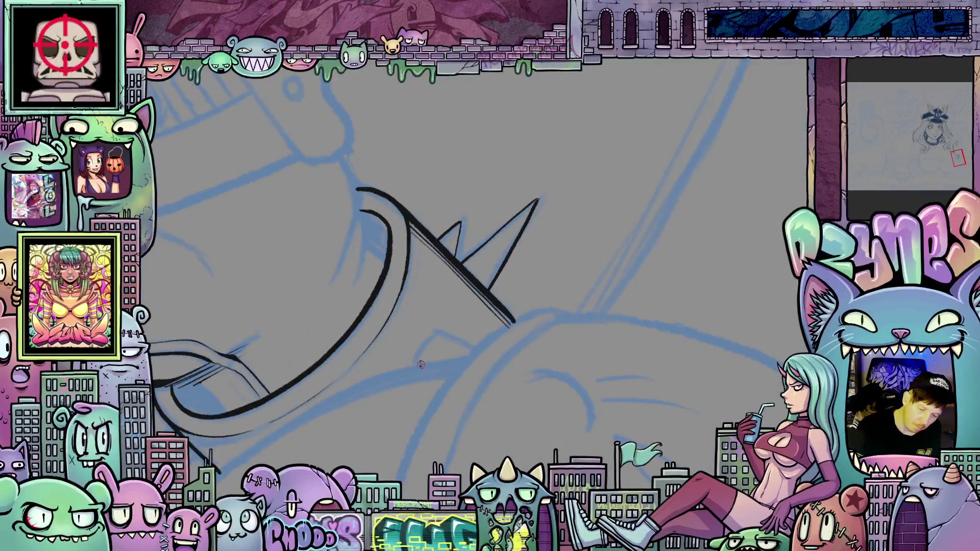
{"action": "left_click_drag", "start_coordinate": [429, 344], "coordinate": [482, 343]}
{"action": "mouse_move", "coordinate": [597, 346]}
{"action": "left_mouse_down"}
{"action": "mouse_move", "coordinate": [437, 356]}
{"action": "mouse_move", "coordinate": [511, 352]}
{"action": "mouse_move", "coordinate": [627, 367]}
{"action": "mouse_move", "coordinate": [485, 320]}
{"action": "mouse_move", "coordinate": [484, 329]}
{"action": "left_mouse_up"}
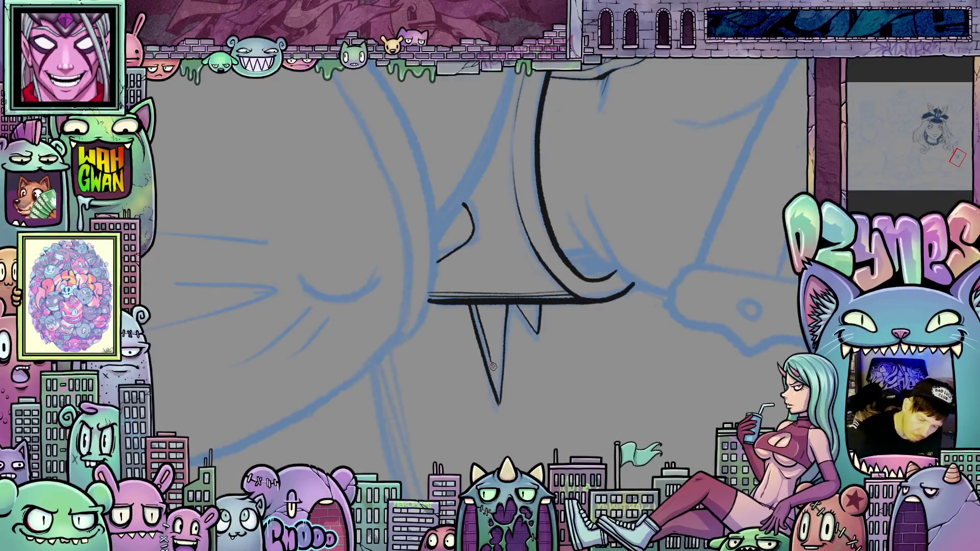
{"action": "left_click_drag", "start_coordinate": [494, 371], "coordinate": [486, 336]}
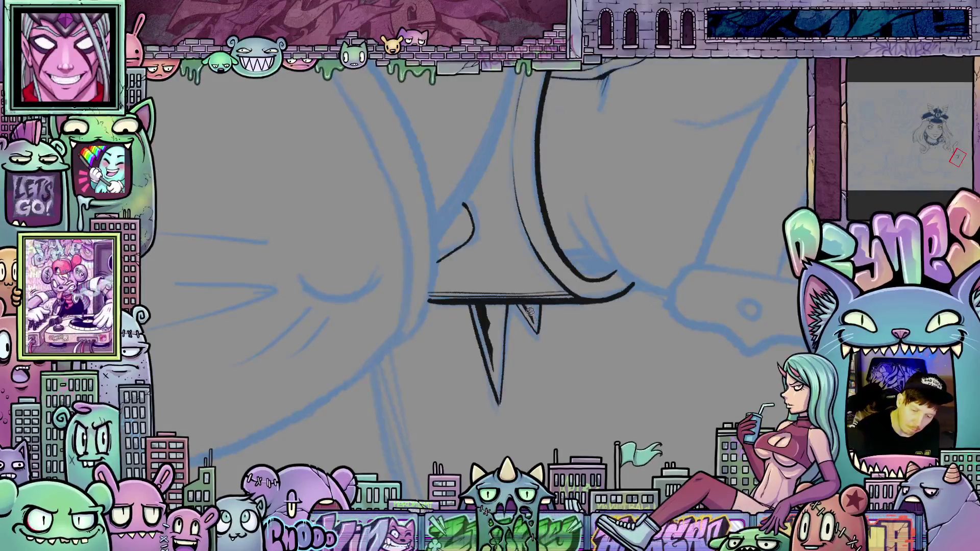
{"action": "left_click_drag", "start_coordinate": [531, 302], "coordinate": [584, 287]}
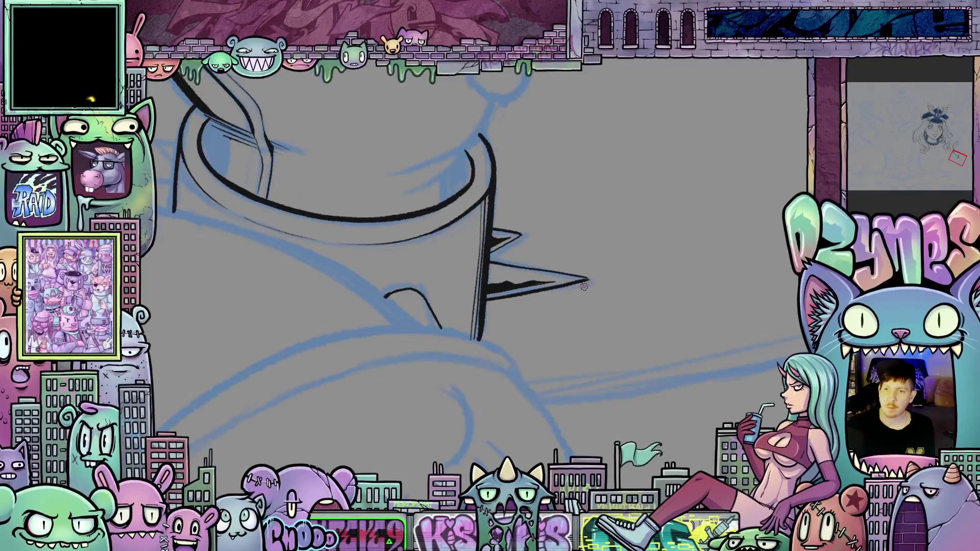
Step: Add short thin outline strokes along the spiked ring's edge and a dark stroke at the ring
{"action": "scroll", "coordinate": [494, 143], "scroll_direction": "down", "scroll_amount": 5}
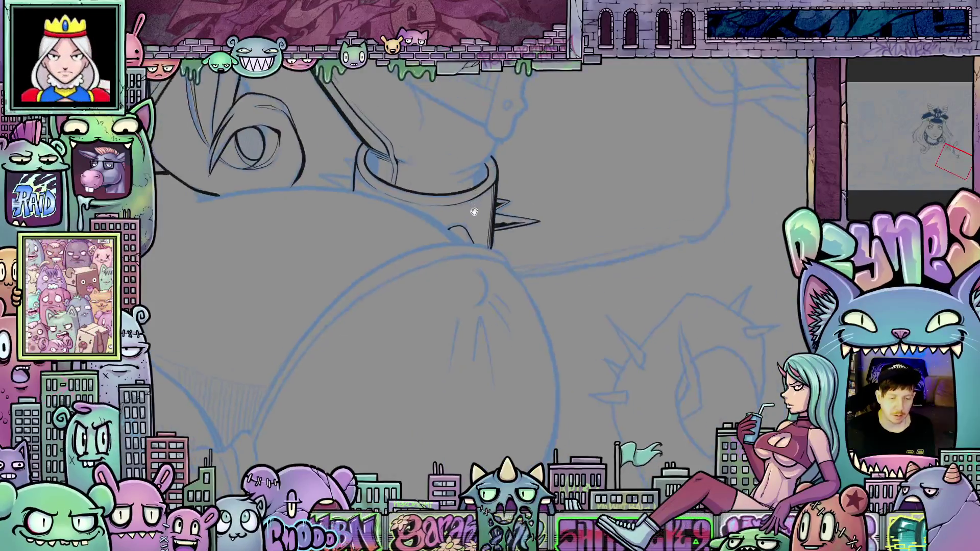
{"action": "scroll", "coordinate": [555, 286], "scroll_direction": "up", "scroll_amount": 5}
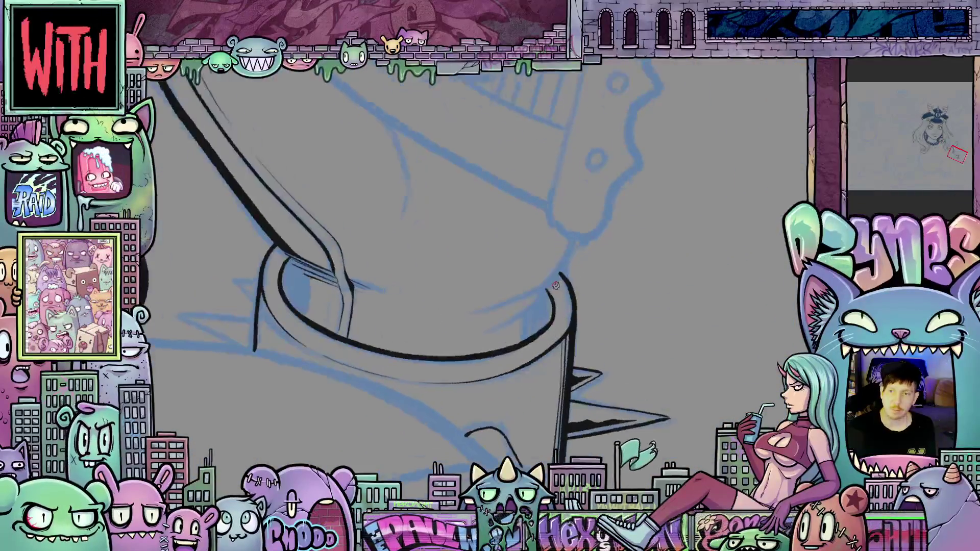
{"action": "left_click_drag", "start_coordinate": [556, 286], "coordinate": [681, 298]}
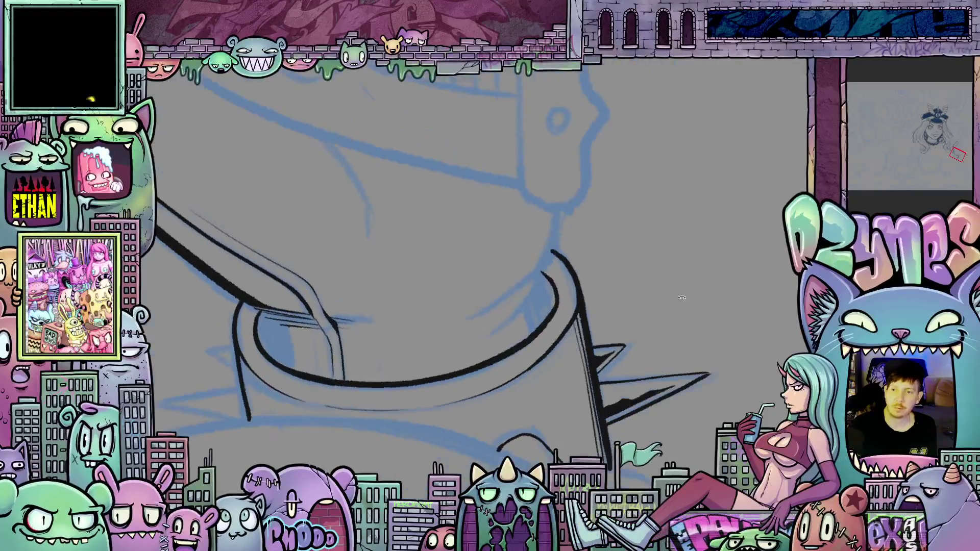
{"action": "left_click_drag", "start_coordinate": [628, 369], "coordinate": [582, 362]}
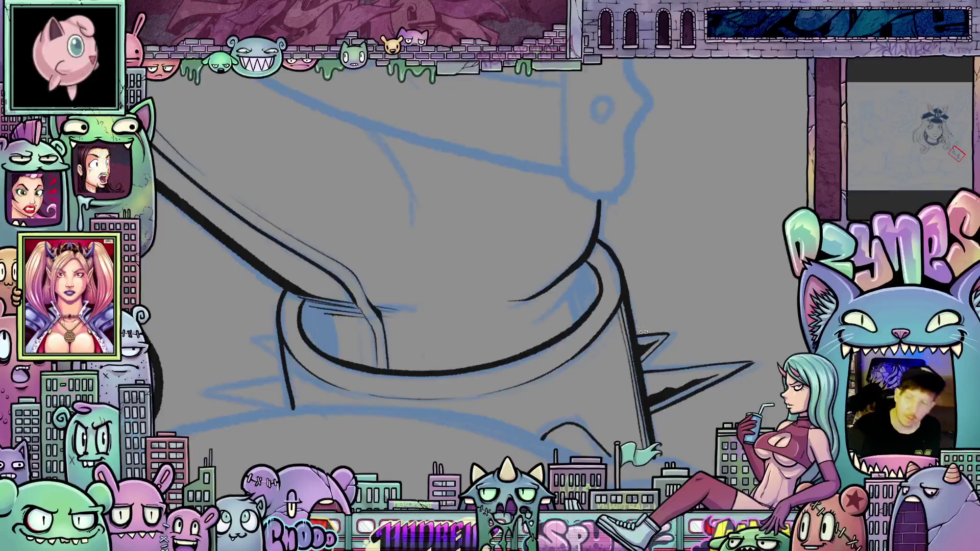
{"action": "left_click_drag", "start_coordinate": [456, 281], "coordinate": [572, 237]}
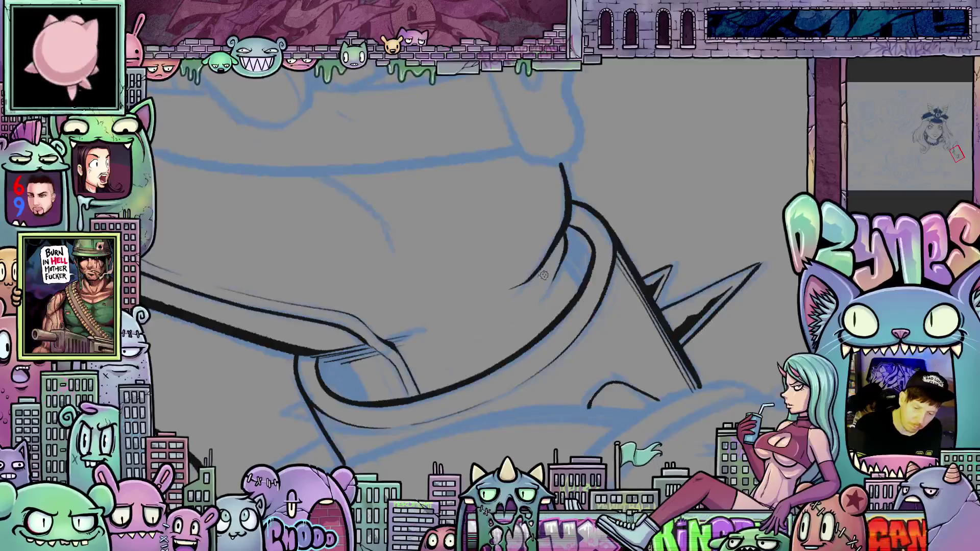
{"action": "left_click_drag", "start_coordinate": [540, 274], "coordinate": [504, 306]}
{"action": "left_click_drag", "start_coordinate": [627, 307], "coordinate": [572, 224]}
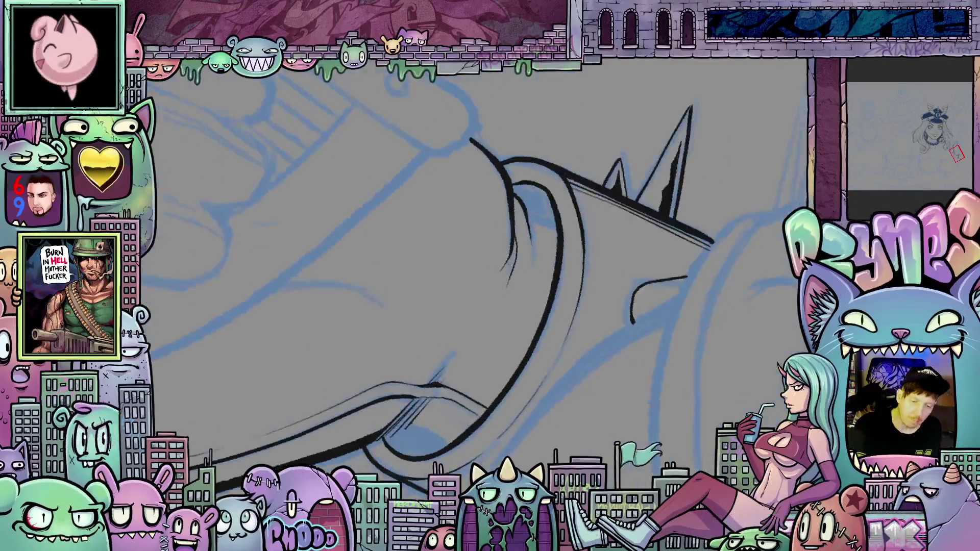
{"action": "left_click_drag", "start_coordinate": [514, 246], "coordinate": [480, 317]}
{"action": "left_click_drag", "start_coordinate": [510, 262], "coordinate": [544, 355]}
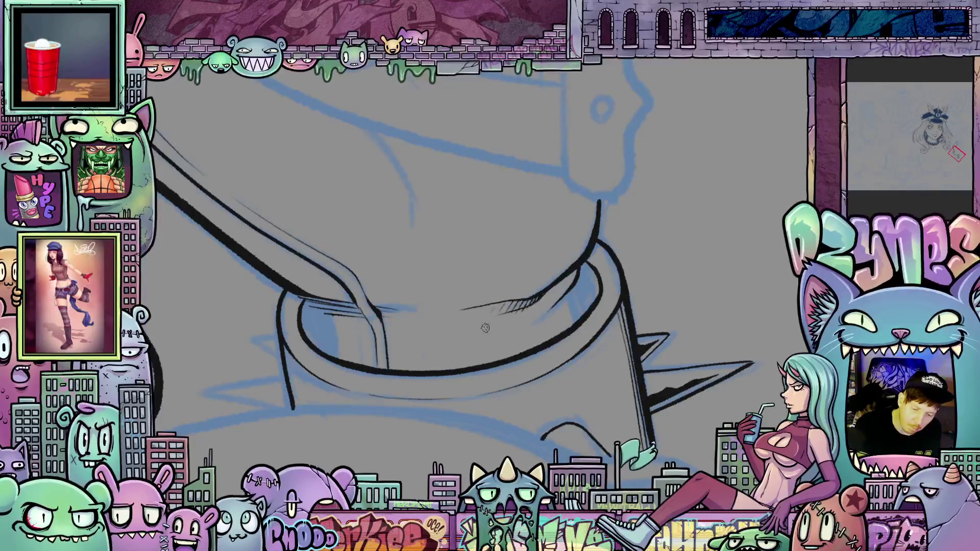
{"action": "mouse_move", "coordinate": [587, 298]}
{"action": "left_mouse_down"}
{"action": "mouse_move", "coordinate": [513, 394]}
{"action": "mouse_move", "coordinate": [533, 374]}
{"action": "mouse_move", "coordinate": [556, 377]}
{"action": "mouse_move", "coordinate": [509, 391]}
{"action": "left_mouse_up"}
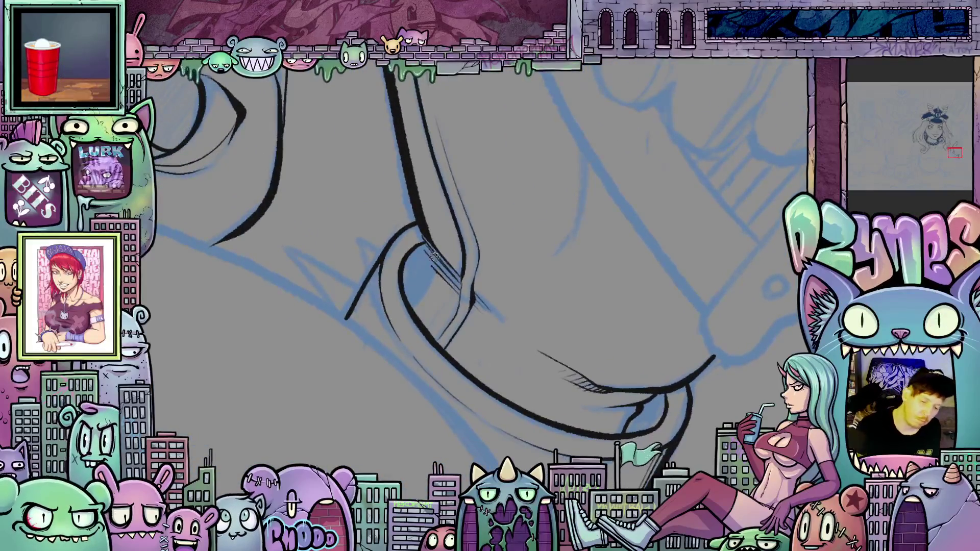
{"action": "mouse_move", "coordinate": [422, 232]}
{"action": "left_mouse_down"}
{"action": "mouse_move", "coordinate": [436, 281]}
{"action": "mouse_move", "coordinate": [436, 292]}
{"action": "mouse_move", "coordinate": [424, 293]}
{"action": "left_mouse_up"}
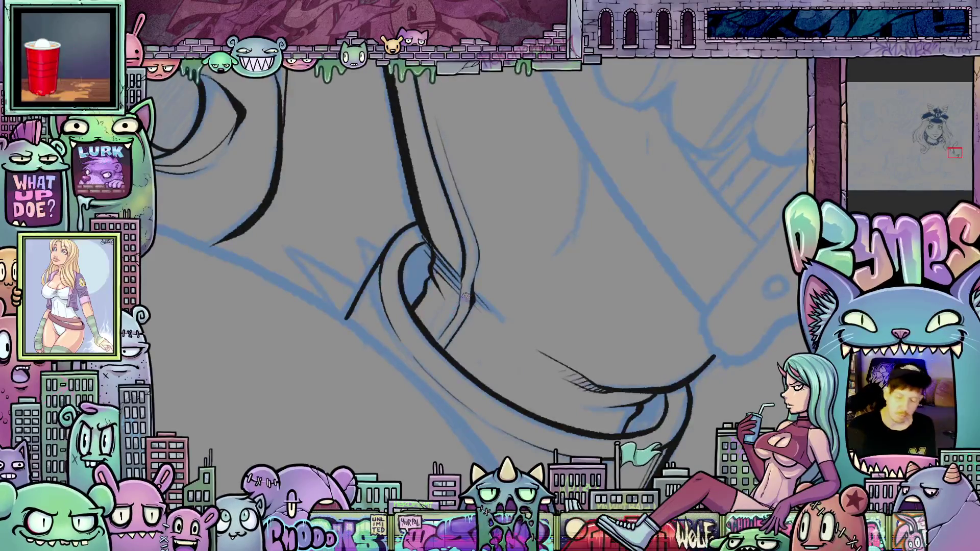
Step: Draw short hatch lines inside the ring band, then reorient the view onto the hand
{"action": "scroll", "coordinate": [490, 277], "scroll_direction": "down", "scroll_amount": 2}
{"action": "scroll", "coordinate": [490, 278], "scroll_direction": "up", "scroll_amount": 3}
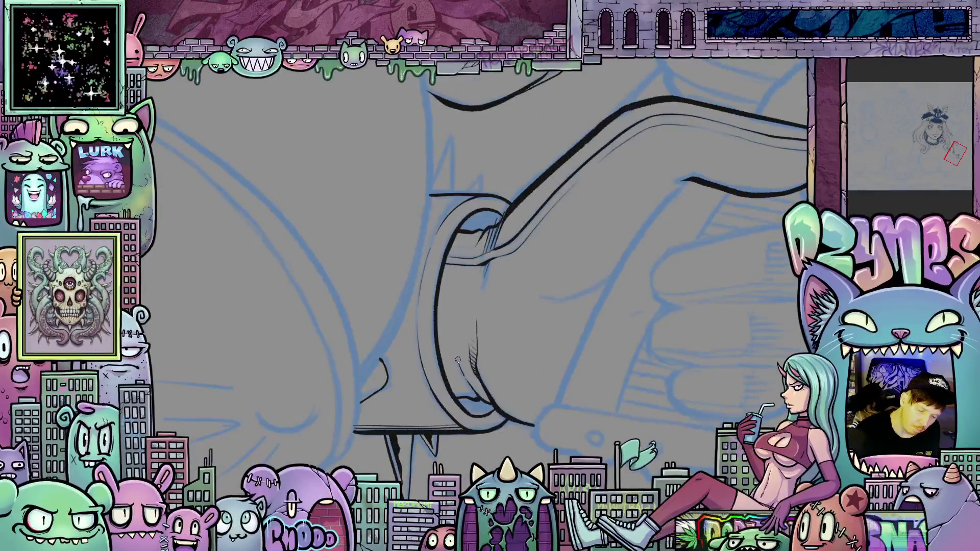
{"action": "left_click_drag", "start_coordinate": [453, 287], "coordinate": [446, 325]}
{"action": "left_click_drag", "start_coordinate": [451, 324], "coordinate": [443, 353]}
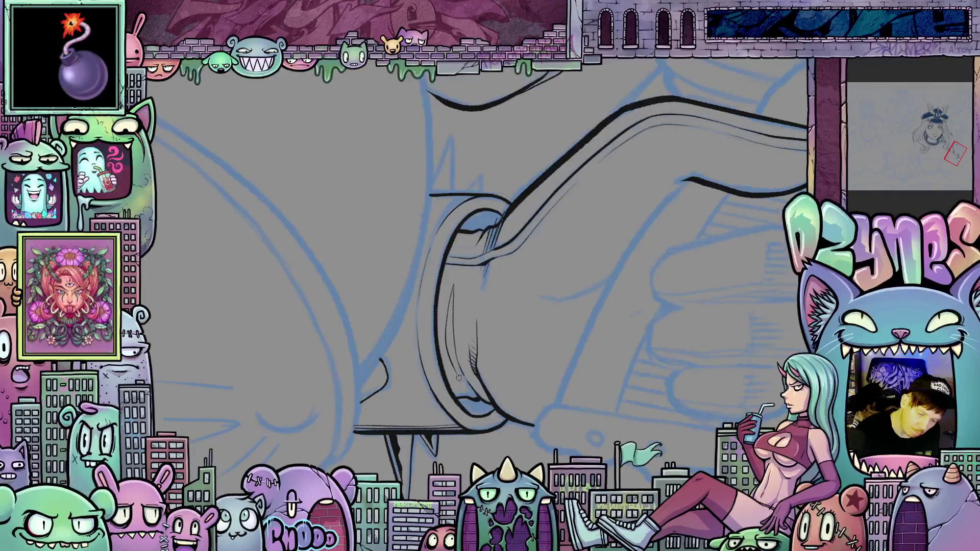
{"action": "mouse_move", "coordinate": [497, 416]}
{"action": "left_mouse_down"}
{"action": "mouse_move", "coordinate": [619, 360]}
{"action": "mouse_move", "coordinate": [524, 316]}
{"action": "left_mouse_up"}
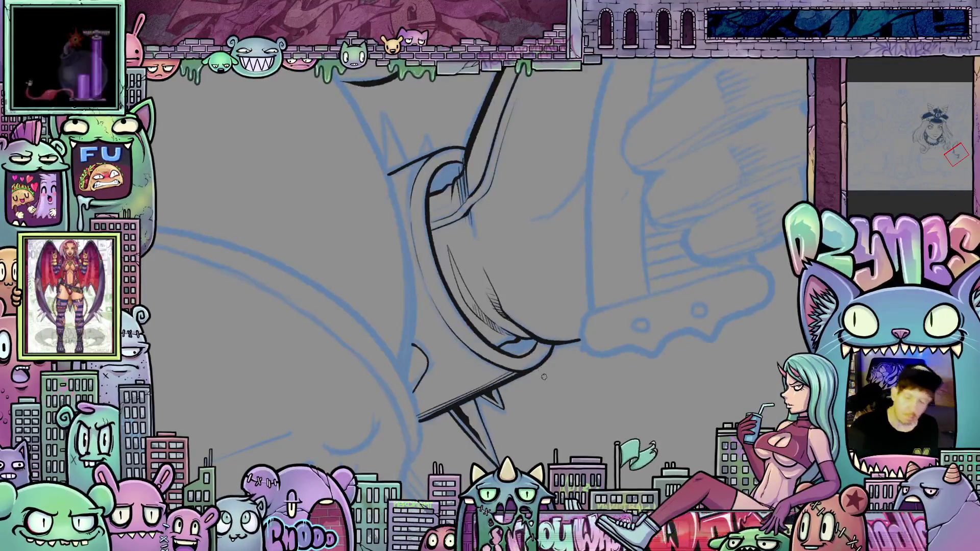
{"action": "mouse_move", "coordinate": [544, 376]}
{"action": "left_mouse_down"}
{"action": "mouse_move", "coordinate": [663, 263]}
{"action": "mouse_move", "coordinate": [605, 298]}
{"action": "mouse_move", "coordinate": [554, 381]}
{"action": "left_mouse_up"}
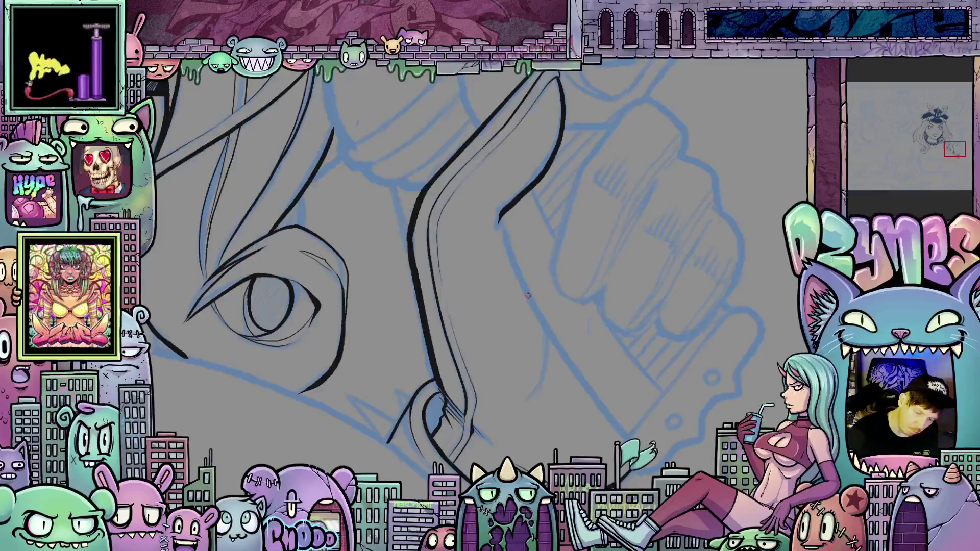
Step: Ink and extend a short stroke along the finger's underside
{"action": "mouse_move", "coordinate": [531, 299]}
{"action": "left_mouse_down"}
{"action": "mouse_move", "coordinate": [547, 357]}
{"action": "mouse_move", "coordinate": [540, 388]}
{"action": "left_mouse_up"}
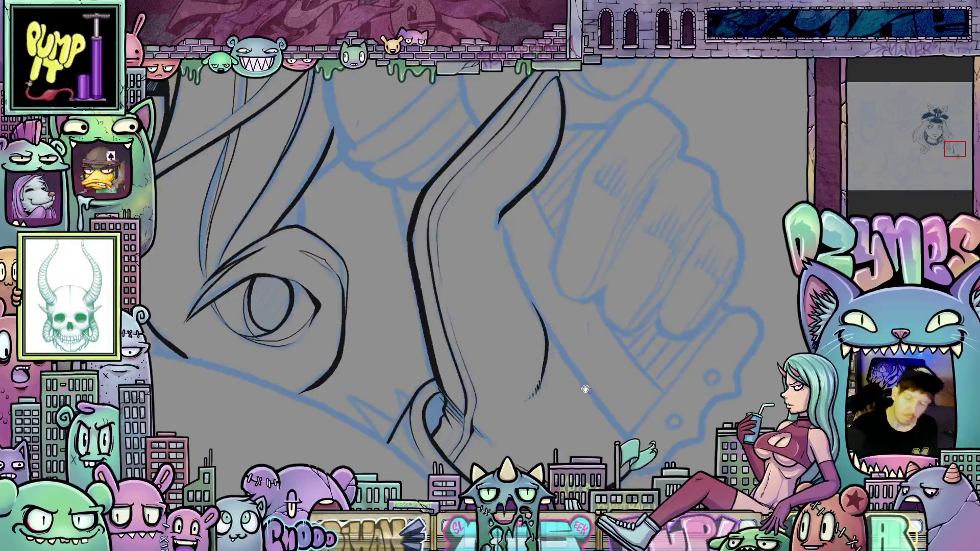
{"action": "left_click_drag", "start_coordinate": [586, 388], "coordinate": [628, 473]}
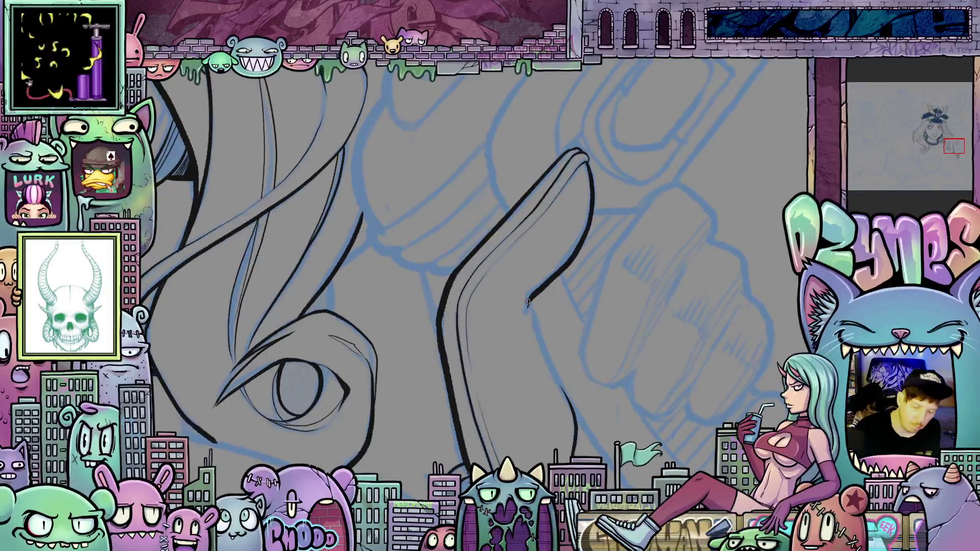
{"action": "left_click_drag", "start_coordinate": [528, 310], "coordinate": [528, 322]}
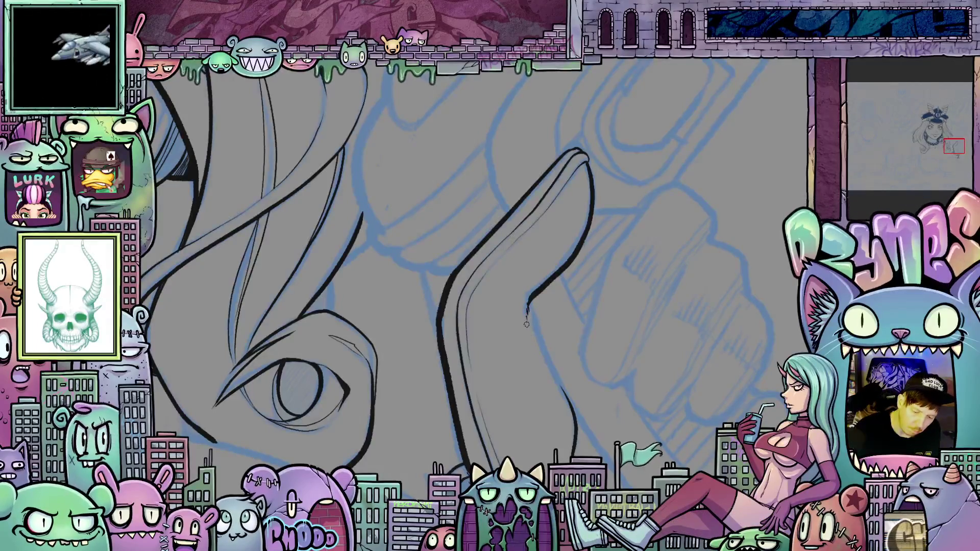
{"action": "left_click_drag", "start_coordinate": [564, 355], "coordinate": [687, 414]}
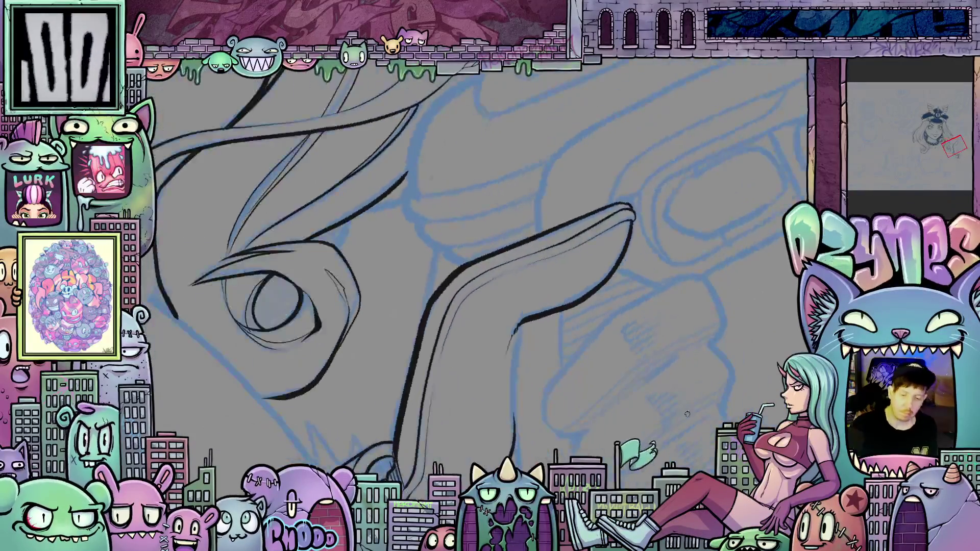
{"action": "mouse_move", "coordinate": [691, 344]}
{"action": "left_mouse_down"}
{"action": "mouse_move", "coordinate": [680, 247]}
{"action": "mouse_move", "coordinate": [728, 331]}
{"action": "left_mouse_up"}
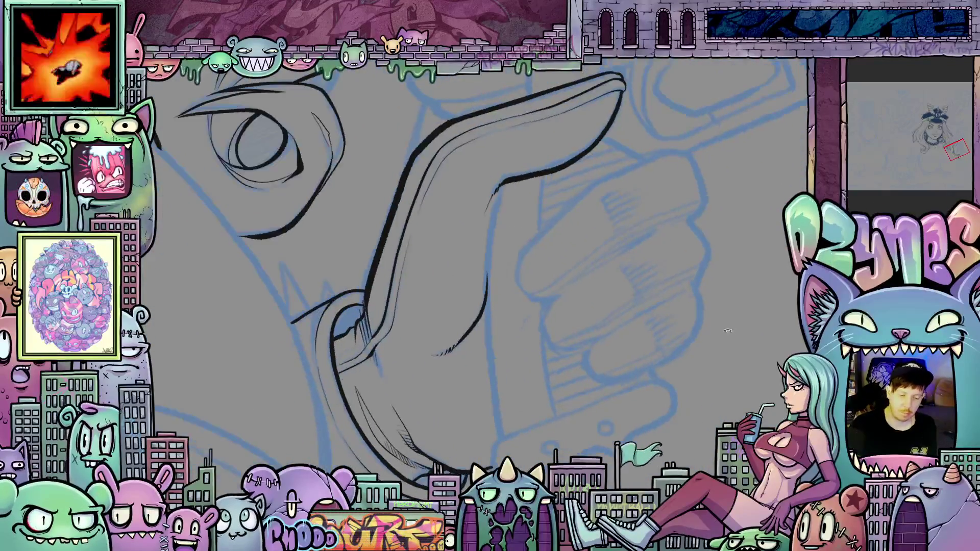
{"action": "mouse_move", "coordinate": [619, 389]}
{"action": "left_mouse_down"}
{"action": "mouse_move", "coordinate": [650, 339]}
{"action": "mouse_move", "coordinate": [627, 372]}
{"action": "mouse_move", "coordinate": [643, 389]}
{"action": "left_mouse_up"}
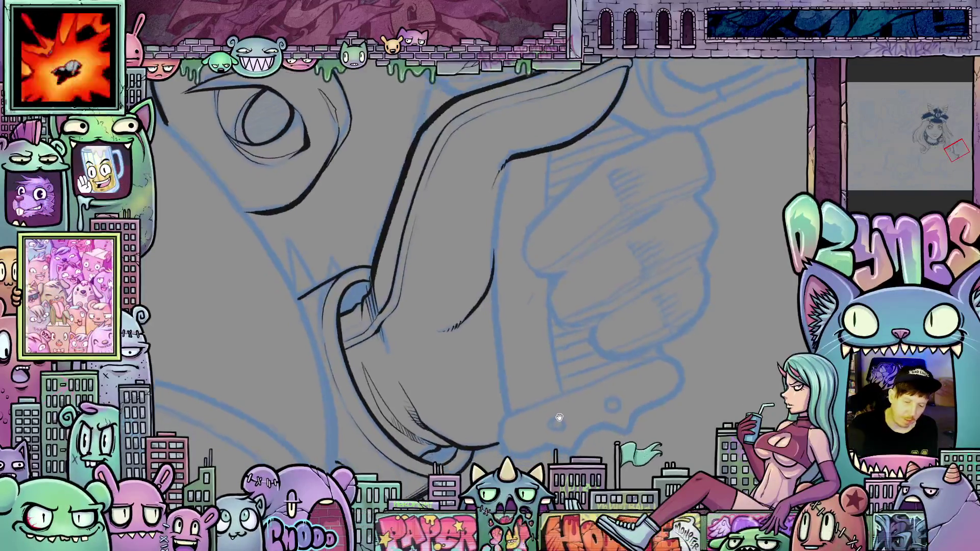
Step: Extend the vertical outline beside the fist downward, then pan back to the face
{"action": "mouse_move", "coordinate": [561, 415]}
{"action": "left_mouse_down"}
{"action": "mouse_move", "coordinate": [505, 204]}
{"action": "mouse_move", "coordinate": [493, 280]}
{"action": "left_mouse_up"}
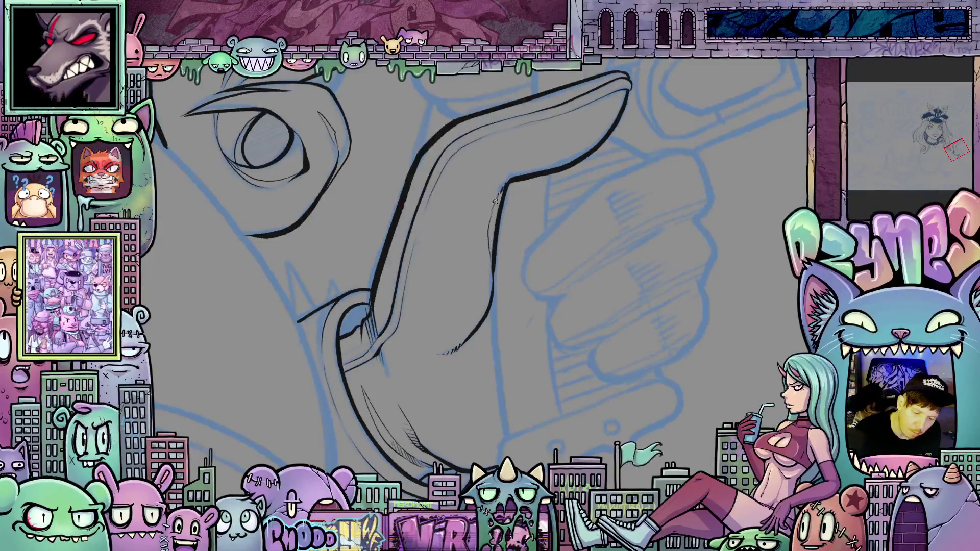
{"action": "scroll", "coordinate": [505, 245], "scroll_direction": "down", "scroll_amount": 2}
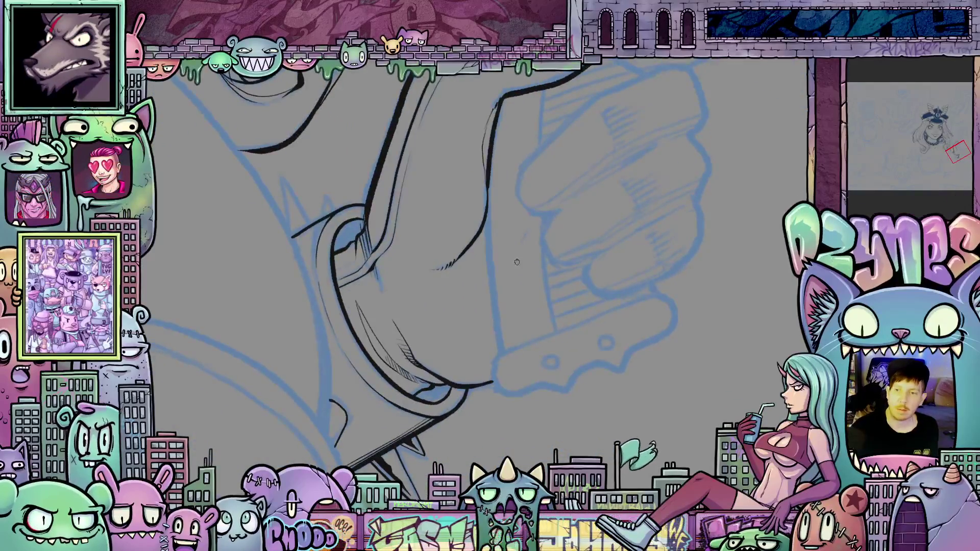
{"action": "left_click_drag", "start_coordinate": [516, 262], "coordinate": [508, 240]}
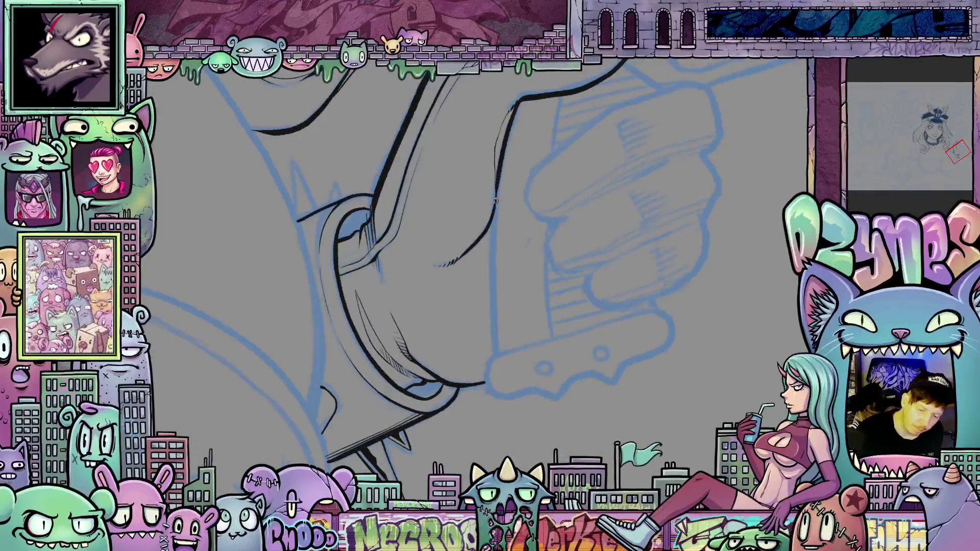
{"action": "left_click_drag", "start_coordinate": [498, 173], "coordinate": [497, 351]}
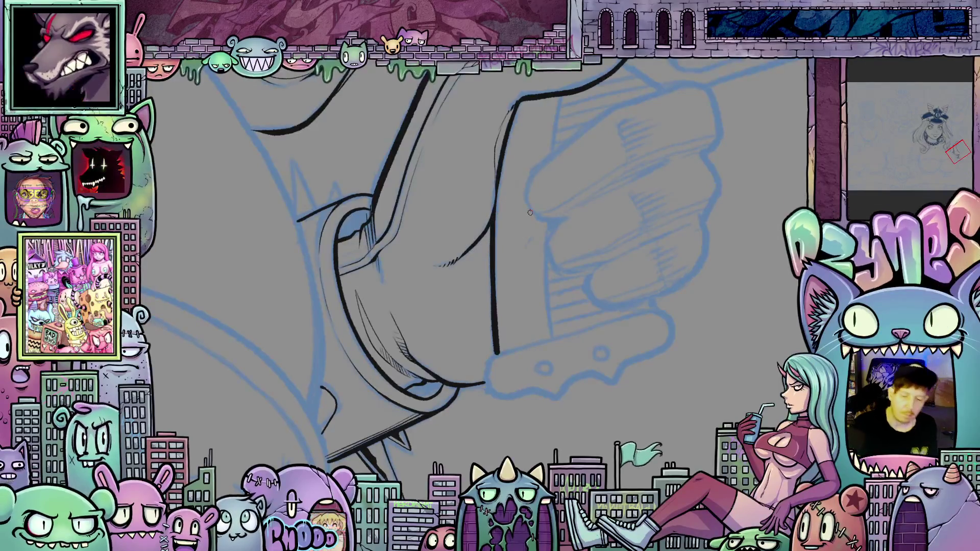
{"action": "scroll", "coordinate": [530, 212], "scroll_direction": "down", "scroll_amount": 5}
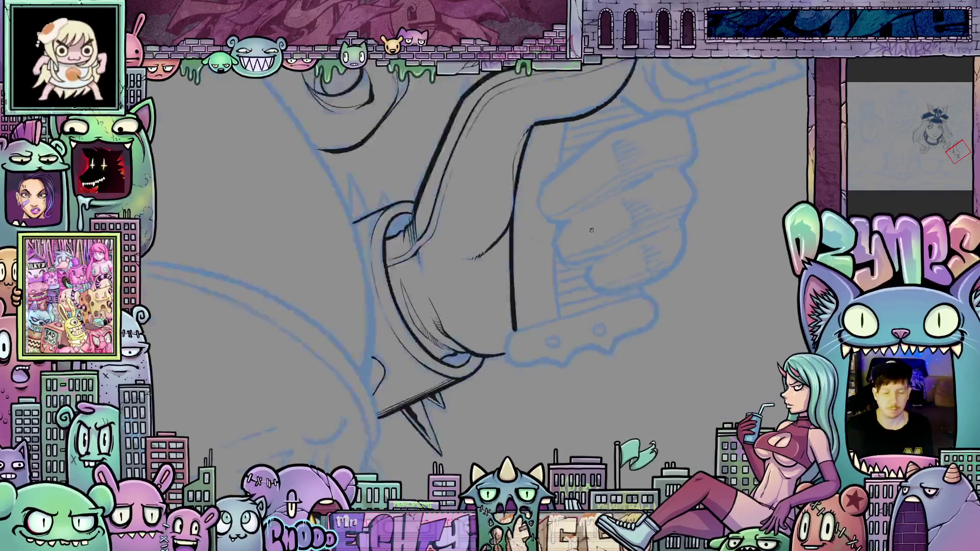
{"action": "mouse_move", "coordinate": [686, 117]}
{"action": "left_mouse_down"}
{"action": "mouse_move", "coordinate": [647, 203]}
{"action": "mouse_move", "coordinate": [708, 308]}
{"action": "mouse_move", "coordinate": [656, 262]}
{"action": "mouse_move", "coordinate": [598, 282]}
{"action": "left_mouse_up"}
{"action": "scroll", "coordinate": [598, 282], "scroll_direction": "up", "scroll_amount": 5}
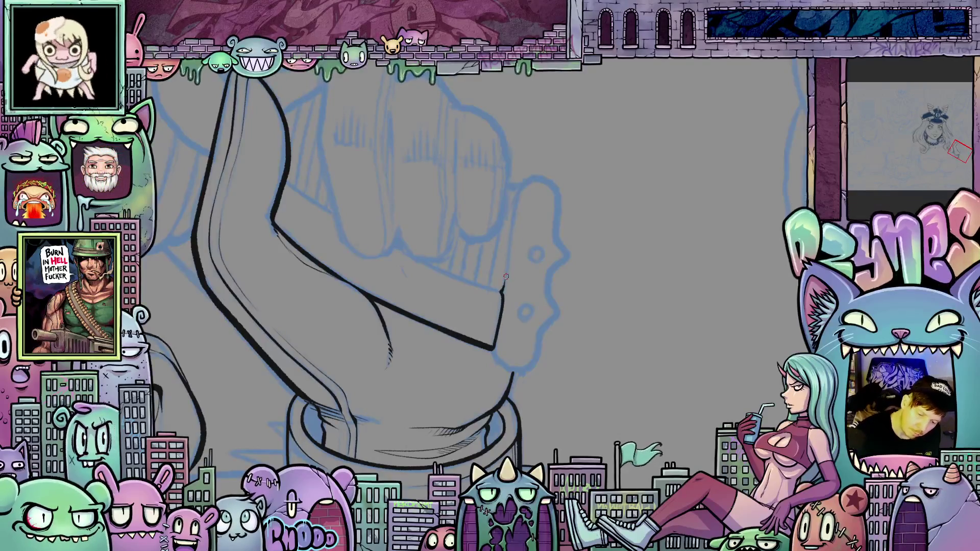
Step: Ink the tab outline upward, undo the overshooting curve, and redraw the right-hand edge
{"action": "left_click_drag", "start_coordinate": [504, 281], "coordinate": [509, 248]}
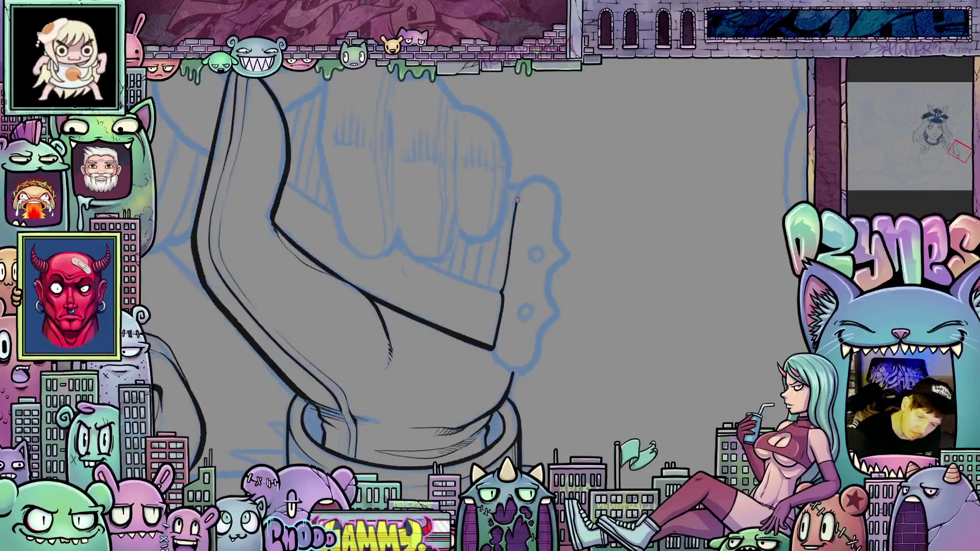
{"action": "mouse_move", "coordinate": [517, 193]}
{"action": "left_mouse_down"}
{"action": "mouse_move", "coordinate": [554, 187]}
{"action": "mouse_move", "coordinate": [534, 179]}
{"action": "left_mouse_up"}
{"action": "key", "text": "ctrl+z"}
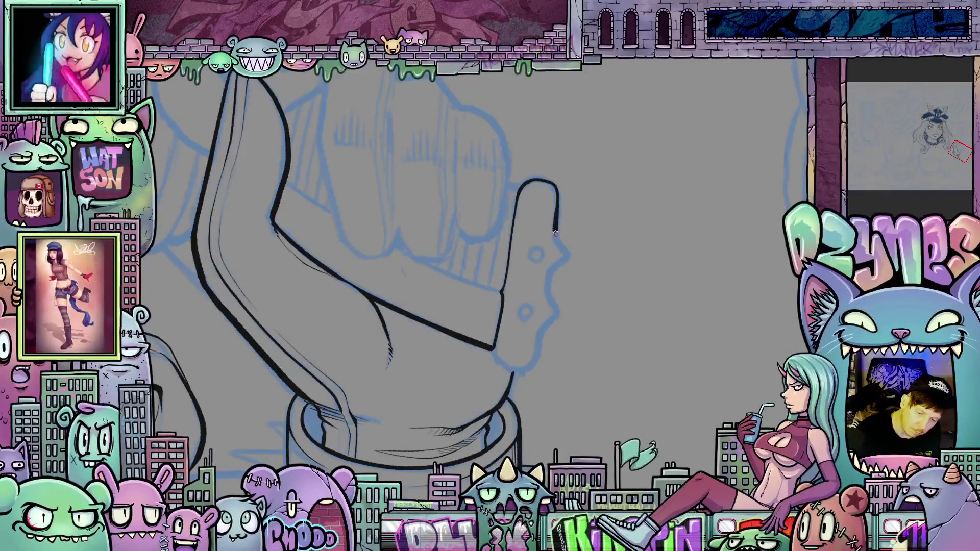
{"action": "mouse_move", "coordinate": [563, 248]}
{"action": "left_mouse_down"}
{"action": "mouse_move", "coordinate": [538, 352]}
{"action": "mouse_move", "coordinate": [459, 374]}
{"action": "left_mouse_up"}
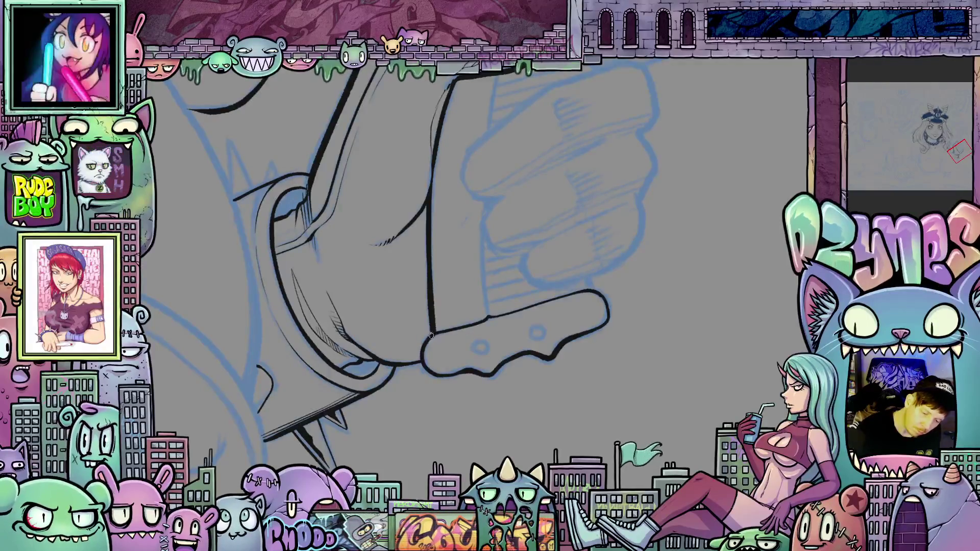
{"action": "left_click_drag", "start_coordinate": [435, 332], "coordinate": [502, 338]}
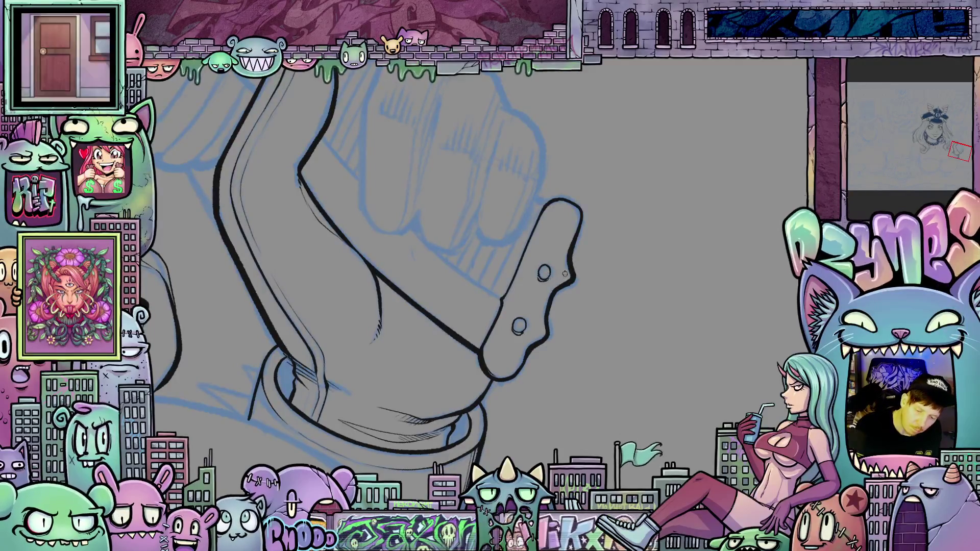
{"action": "mouse_move", "coordinate": [530, 355]}
{"action": "left_mouse_down"}
{"action": "mouse_move", "coordinate": [623, 330]}
{"action": "mouse_move", "coordinate": [653, 420]}
{"action": "left_mouse_up"}
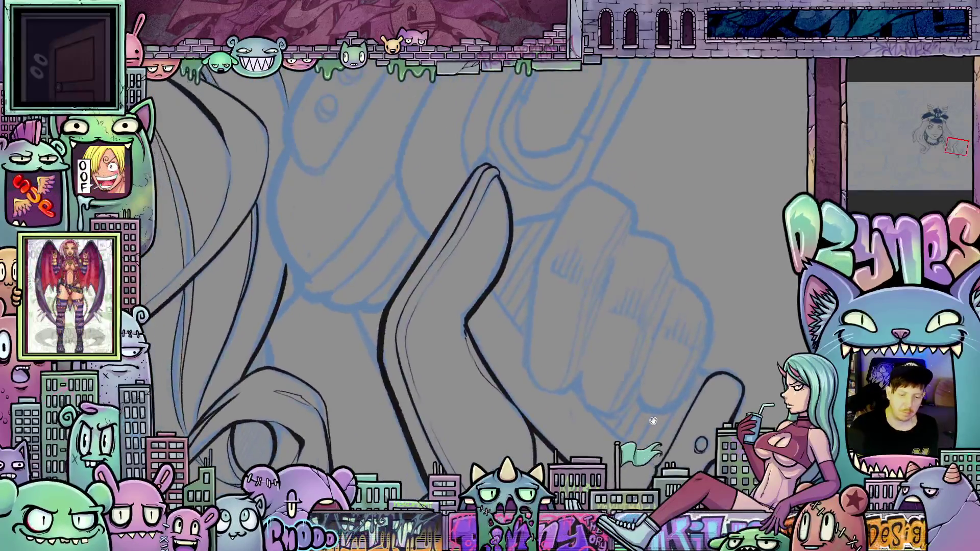
Step: Add a short ink stroke near the fingers and extend the fingertip outline upward
{"action": "mouse_move", "coordinate": [706, 354]}
{"action": "left_mouse_down"}
{"action": "mouse_move", "coordinate": [559, 184]}
{"action": "mouse_move", "coordinate": [537, 199]}
{"action": "mouse_move", "coordinate": [530, 259]}
{"action": "mouse_move", "coordinate": [549, 358]}
{"action": "left_mouse_up"}
{"action": "mouse_move", "coordinate": [611, 344]}
{"action": "left_mouse_down"}
{"action": "mouse_move", "coordinate": [562, 251]}
{"action": "mouse_move", "coordinate": [547, 337]}
{"action": "left_mouse_up"}
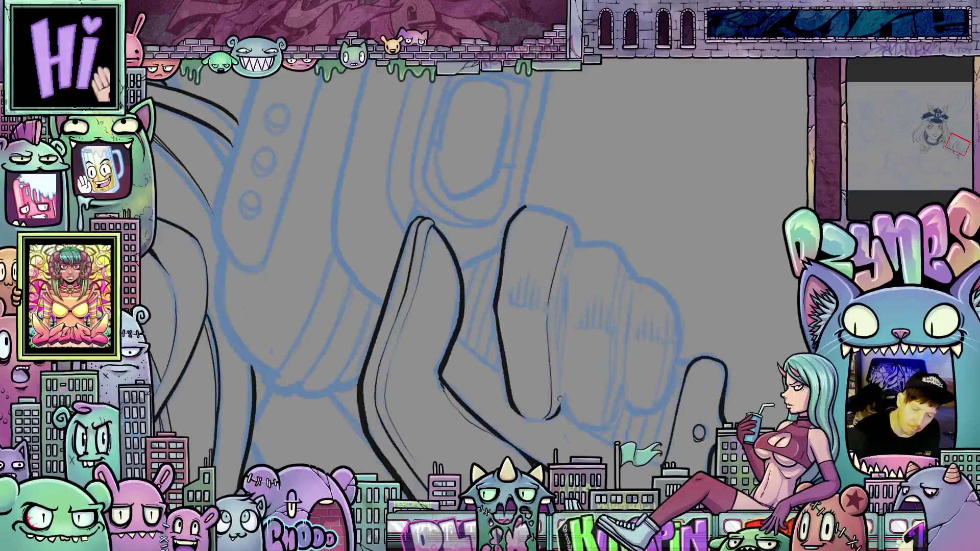
{"action": "left_click_drag", "start_coordinate": [560, 409], "coordinate": [558, 381]}
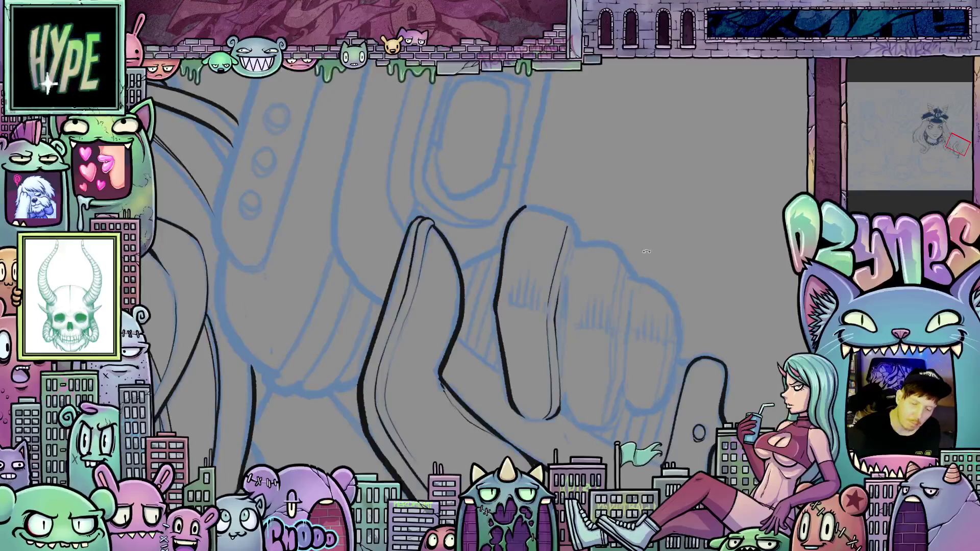
{"action": "left_click_drag", "start_coordinate": [646, 251], "coordinate": [588, 325]}
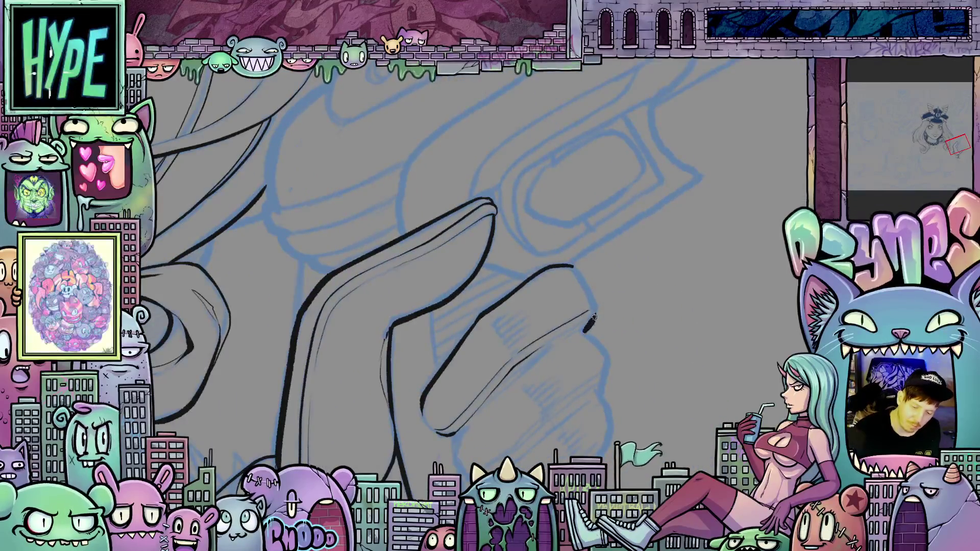
{"action": "left_click_drag", "start_coordinate": [594, 305], "coordinate": [581, 279]}
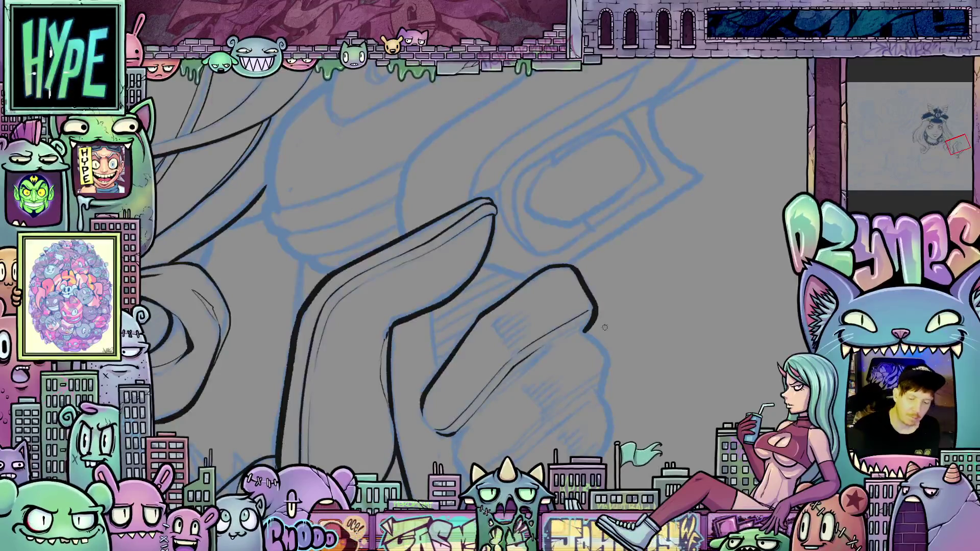
{"action": "mouse_move", "coordinate": [605, 327]}
{"action": "left_mouse_down"}
{"action": "mouse_move", "coordinate": [656, 262]}
{"action": "mouse_move", "coordinate": [663, 270]}
{"action": "left_mouse_up"}
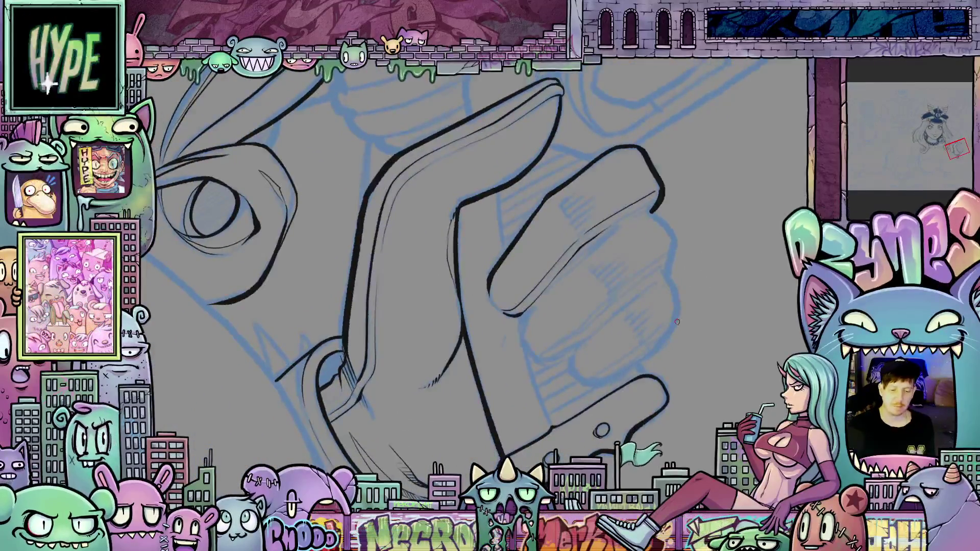
{"action": "scroll", "coordinate": [677, 321], "scroll_direction": "down", "scroll_amount": 3}
{"action": "scroll", "coordinate": [673, 327], "scroll_direction": "up", "scroll_amount": 2}
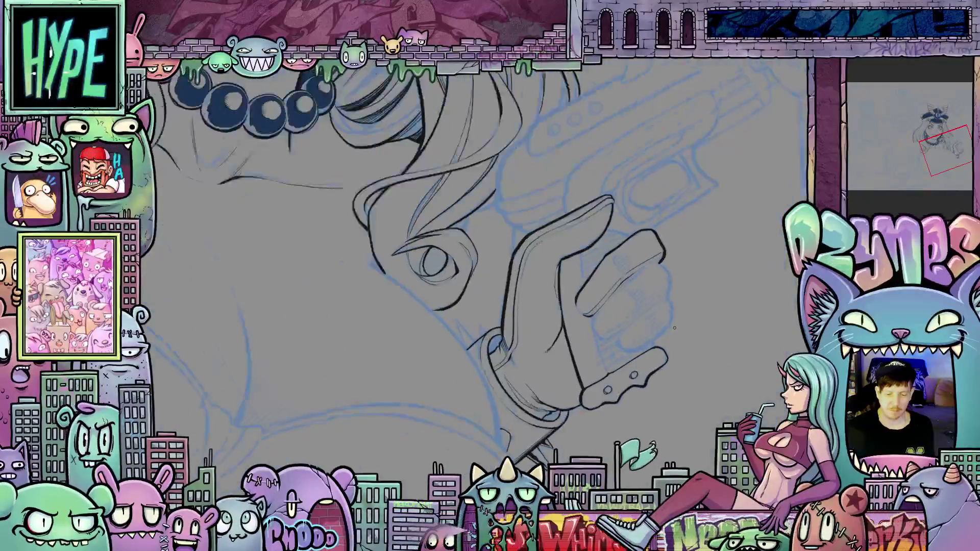
Step: Draw three short hatch strokes on the finger and thicken its lower ink outline
{"action": "scroll", "coordinate": [674, 328], "scroll_direction": "up", "scroll_amount": 3}
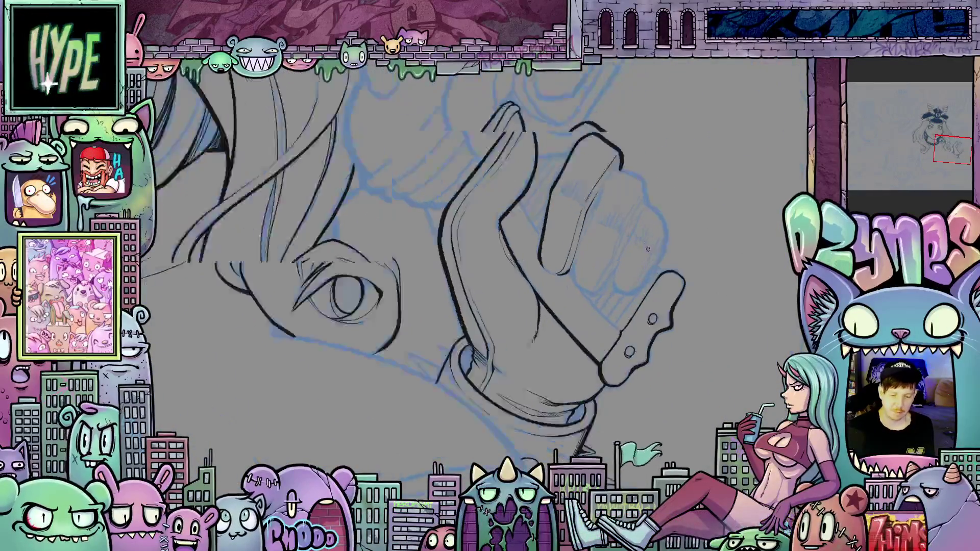
{"action": "scroll", "coordinate": [647, 249], "scroll_direction": "up", "scroll_amount": 1}
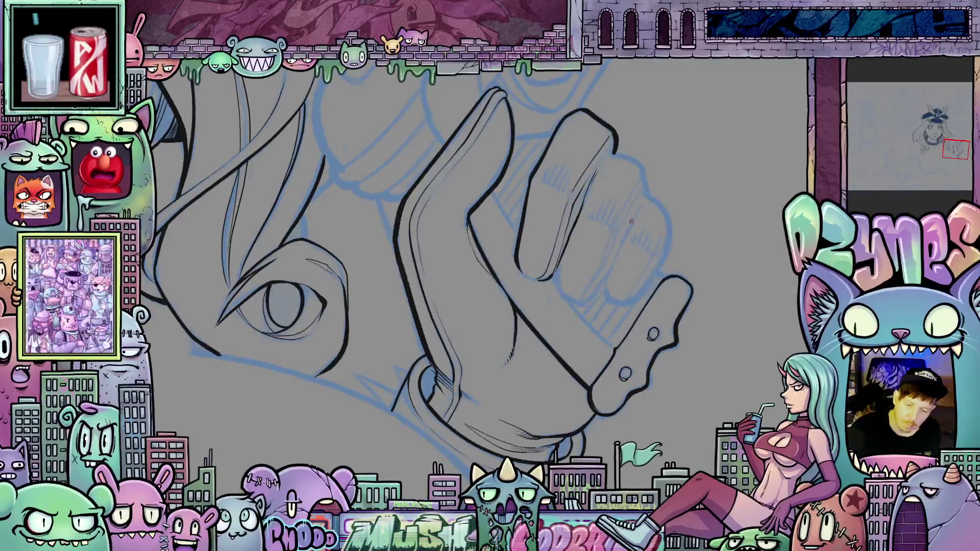
{"action": "mouse_move", "coordinate": [635, 215]}
{"action": "left_mouse_down"}
{"action": "mouse_move", "coordinate": [614, 260]}
{"action": "mouse_move", "coordinate": [559, 292]}
{"action": "left_mouse_up"}
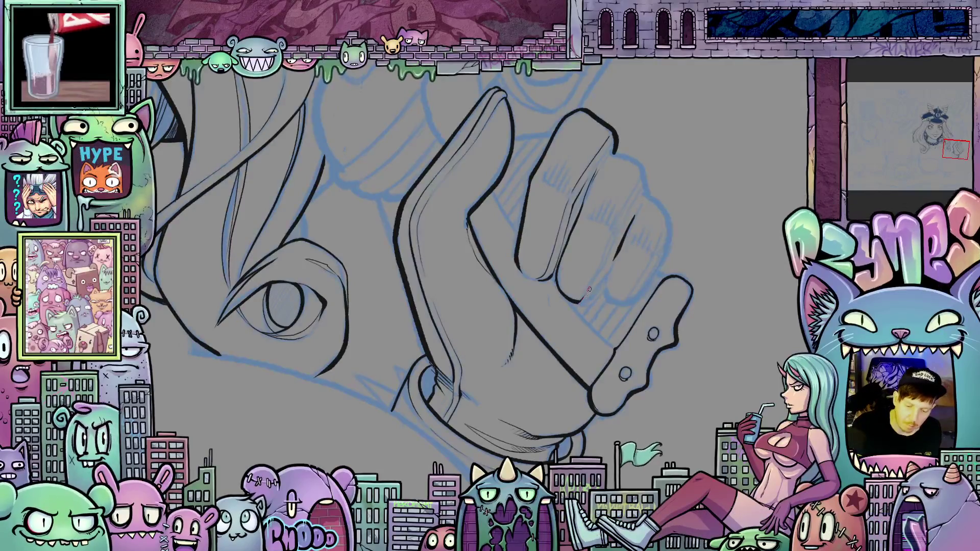
{"action": "left_click_drag", "start_coordinate": [595, 278], "coordinate": [612, 243]}
{"action": "left_click_drag", "start_coordinate": [630, 199], "coordinate": [643, 179]}
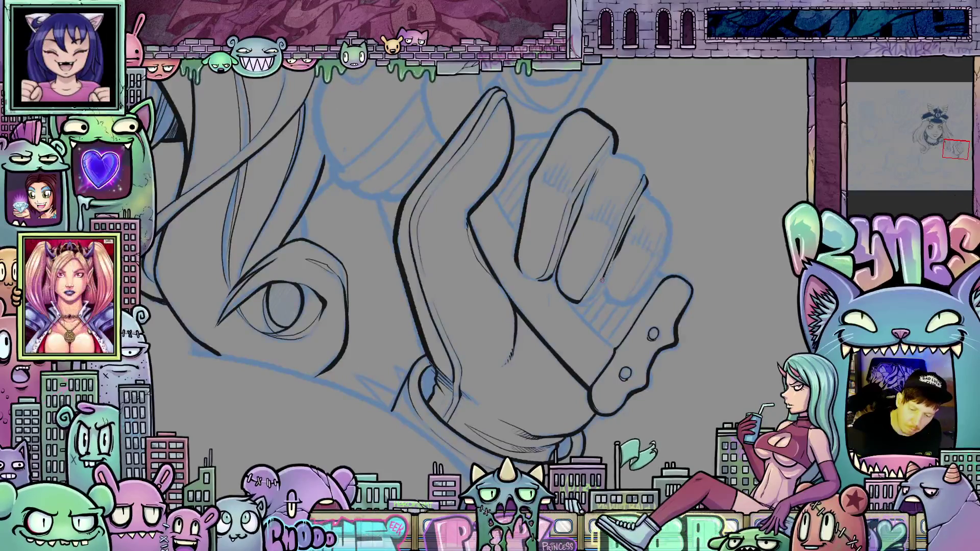
{"action": "left_click_drag", "start_coordinate": [583, 304], "coordinate": [607, 280]}
{"action": "mouse_move", "coordinate": [618, 320]}
{"action": "left_mouse_down"}
{"action": "mouse_move", "coordinate": [651, 350]}
{"action": "mouse_move", "coordinate": [500, 388]}
{"action": "left_mouse_up"}
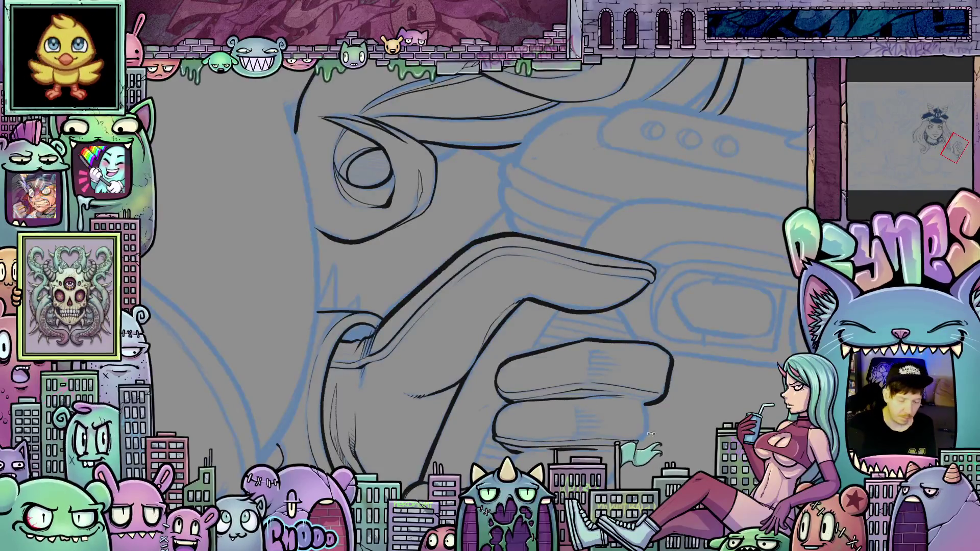
Step: Extend the fingertip outline downward, then add a first short shading stroke on a finger
{"action": "mouse_move", "coordinate": [494, 407]}
{"action": "left_mouse_down"}
{"action": "mouse_move", "coordinate": [715, 287]}
{"action": "mouse_move", "coordinate": [636, 327]}
{"action": "left_mouse_up"}
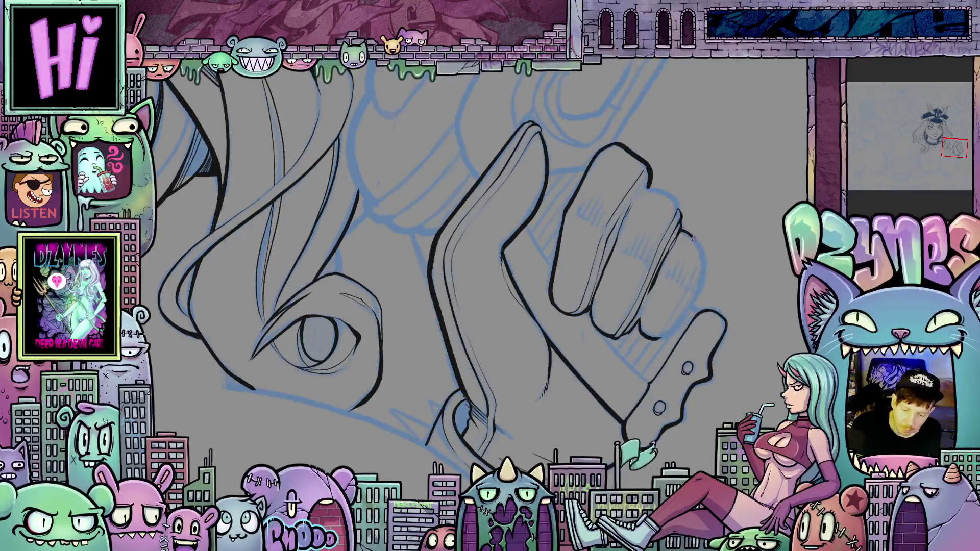
{"action": "left_click_drag", "start_coordinate": [704, 255], "coordinate": [701, 277]}
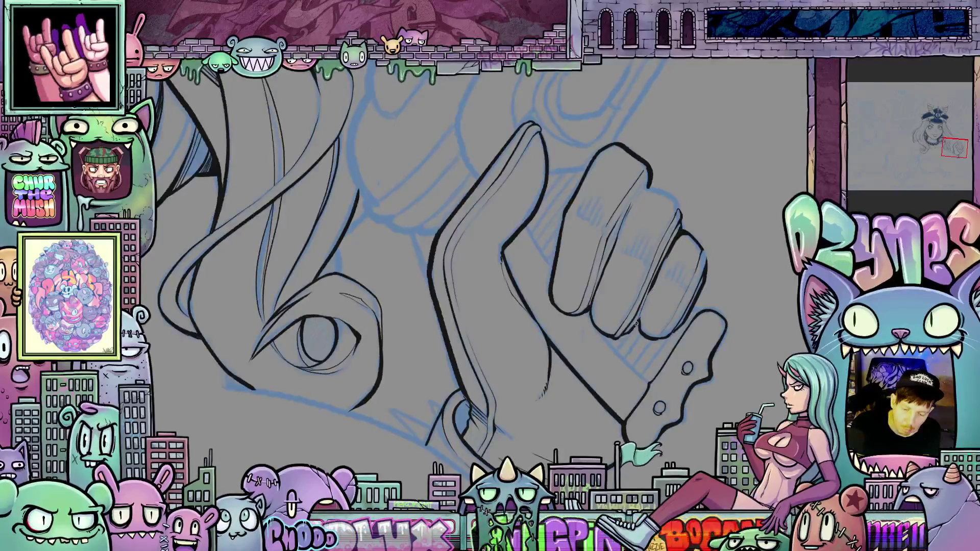
{"action": "left_click_drag", "start_coordinate": [628, 371], "coordinate": [621, 398]}
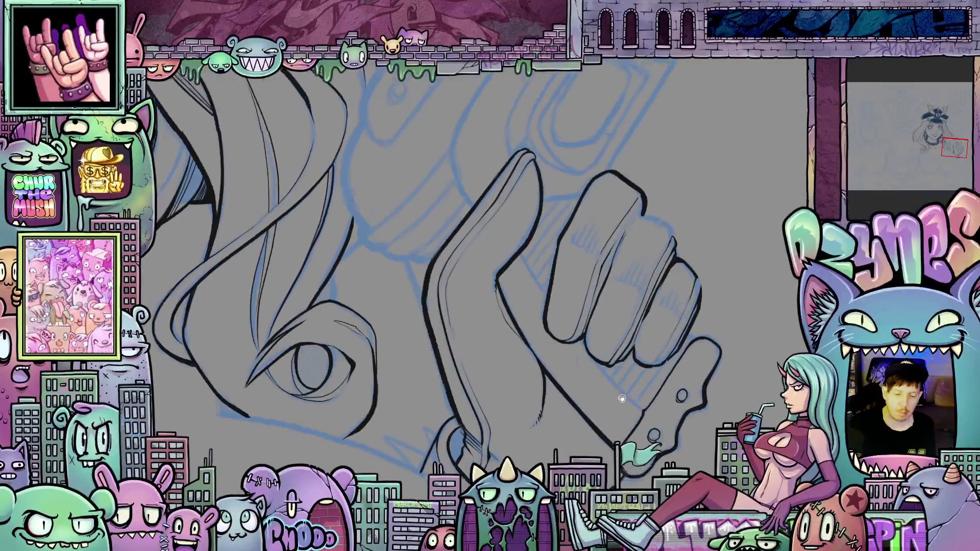
{"action": "key", "text": "asciicircum"}
{"action": "key", "text": "asciicircum"}
{"action": "key", "text": "asciicircum"}
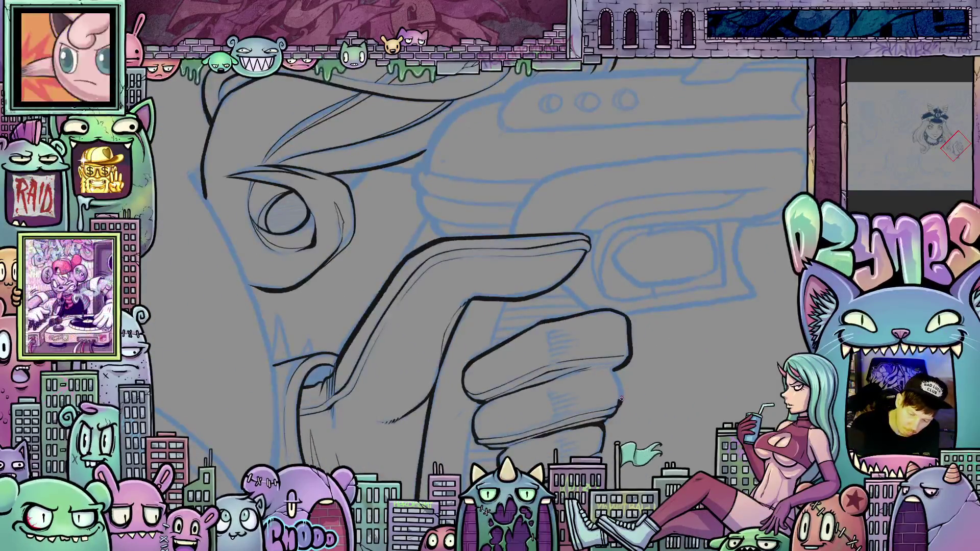
{"action": "mouse_move", "coordinate": [610, 366]}
{"action": "left_mouse_down"}
{"action": "mouse_move", "coordinate": [678, 260]}
{"action": "mouse_move", "coordinate": [636, 255]}
{"action": "left_mouse_up"}
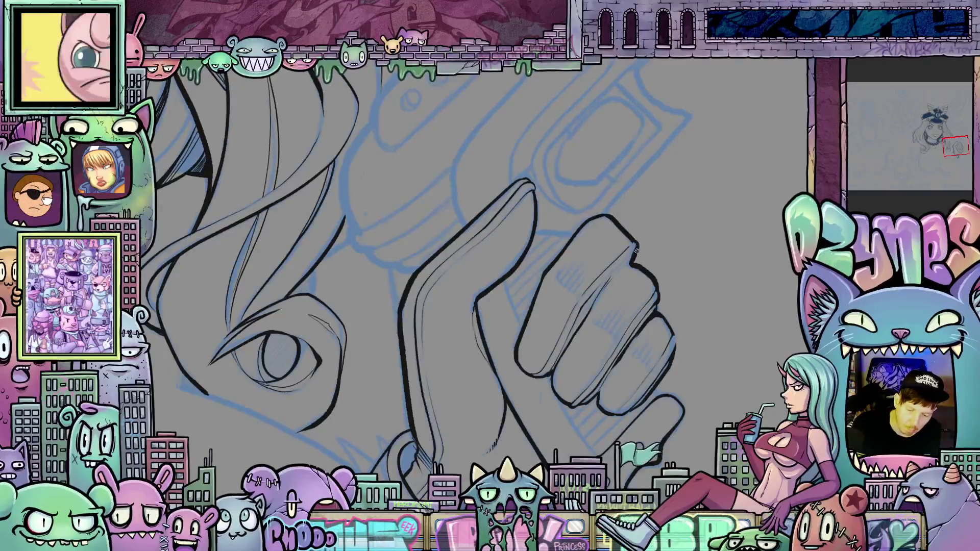
{"action": "scroll", "coordinate": [651, 271], "scroll_direction": "down", "scroll_amount": 3}
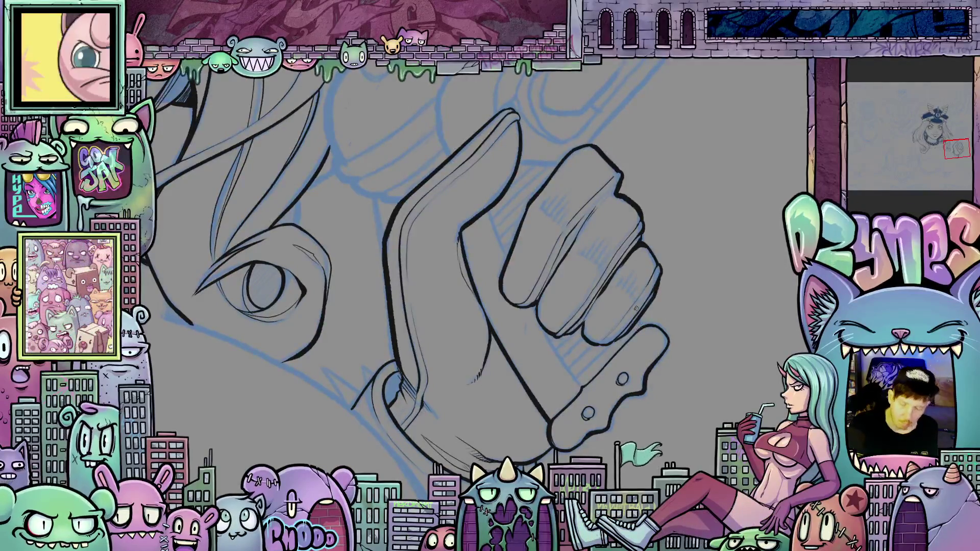
{"action": "mouse_move", "coordinate": [657, 280]}
{"action": "left_mouse_down"}
{"action": "mouse_move", "coordinate": [614, 358]}
{"action": "mouse_move", "coordinate": [623, 381]}
{"action": "left_mouse_up"}
{"action": "left_click_drag", "start_coordinate": [537, 238], "coordinate": [550, 241]}
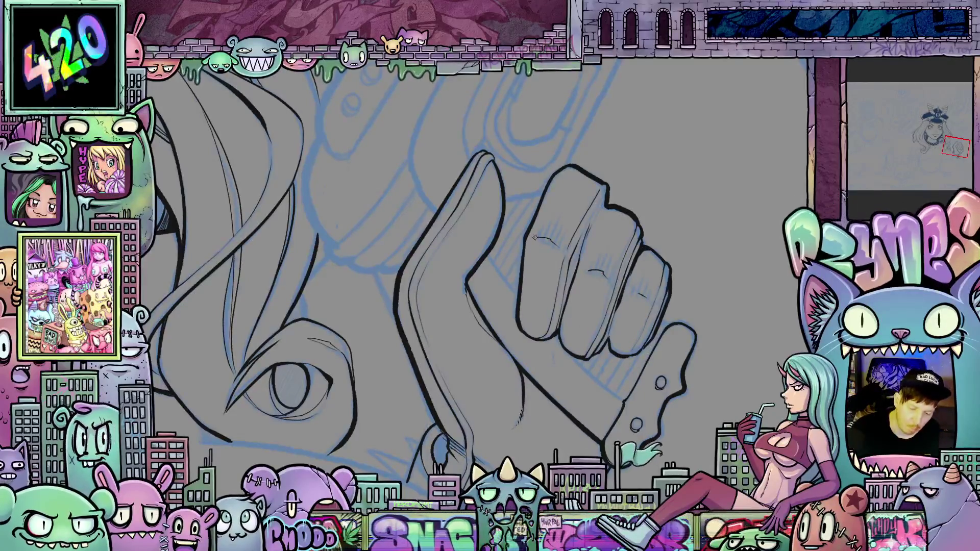
Step: Hatch fine vertical shading lines across the finger and onto the next finger
{"action": "left_click_drag", "start_coordinate": [536, 241], "coordinate": [531, 273]}
{"action": "left_click_drag", "start_coordinate": [540, 235], "coordinate": [537, 278]}
{"action": "mouse_move", "coordinate": [544, 240]}
{"action": "left_mouse_down"}
{"action": "mouse_move", "coordinate": [541, 272]}
{"action": "mouse_move", "coordinate": [553, 275]}
{"action": "left_mouse_up"}
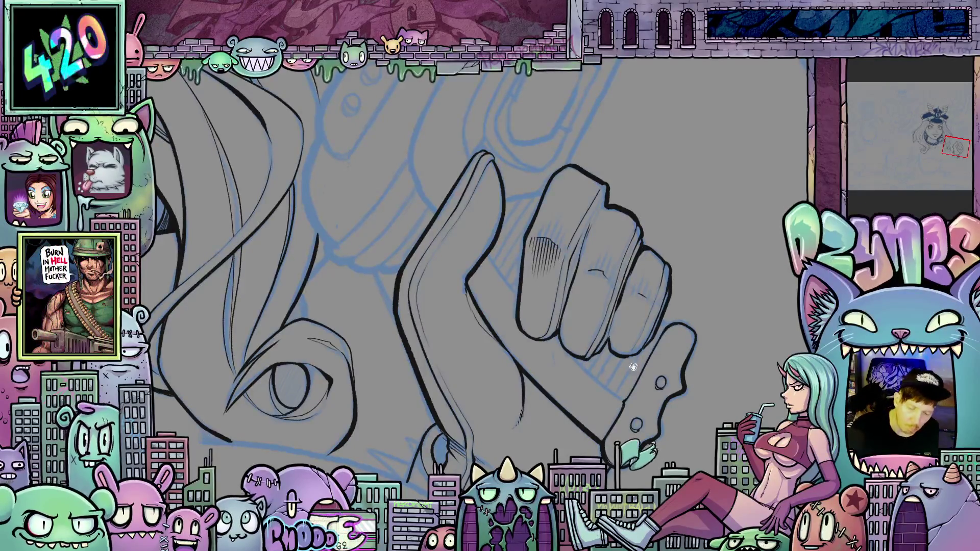
{"action": "scroll", "coordinate": [530, 250], "scroll_direction": "right", "scroll_amount": 3}
{"action": "scroll", "coordinate": [530, 250], "scroll_direction": "down", "scroll_amount": 2}
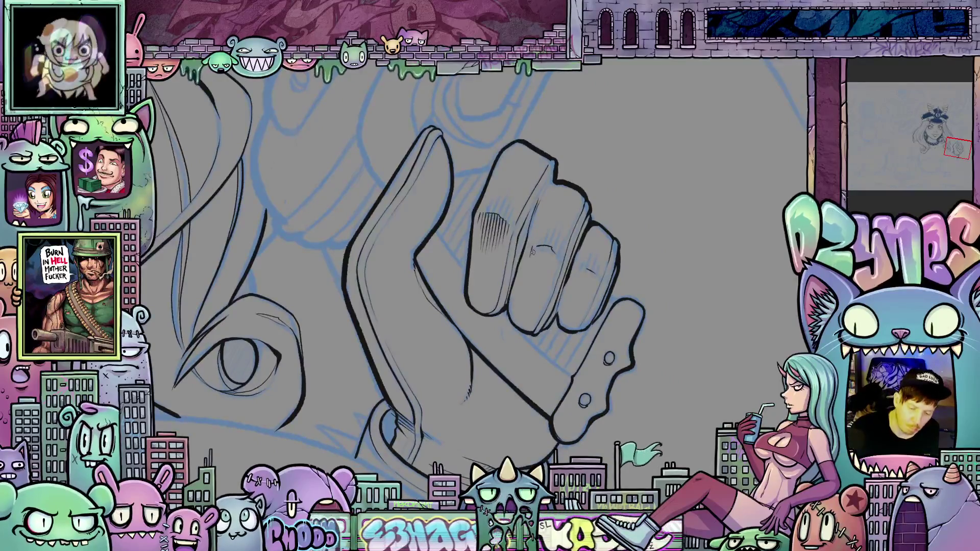
{"action": "left_click_drag", "start_coordinate": [540, 245], "coordinate": [532, 272]}
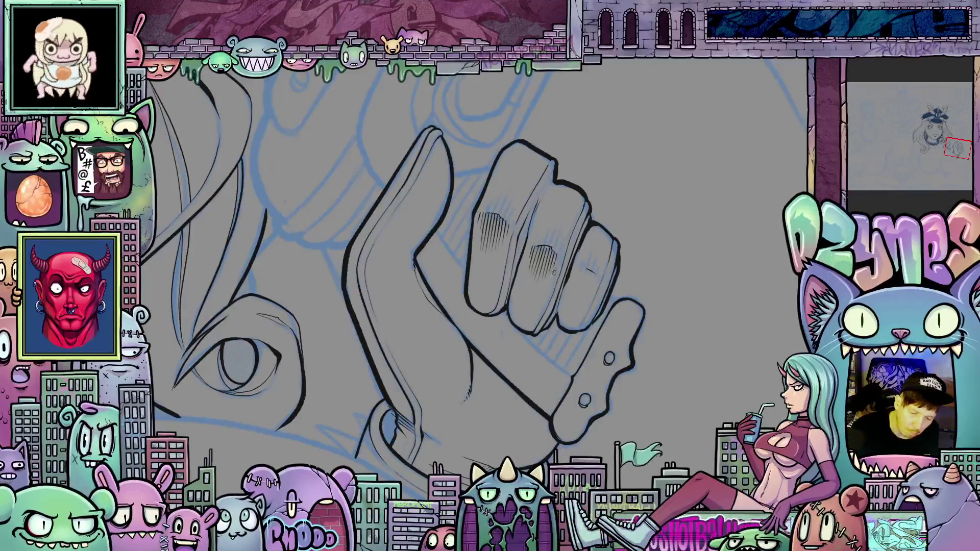
Step: Rotate and pan the canvas view so the hand points up-right, then about 80° clockwise
{"action": "left_click_drag", "start_coordinate": [584, 291], "coordinate": [657, 250]}
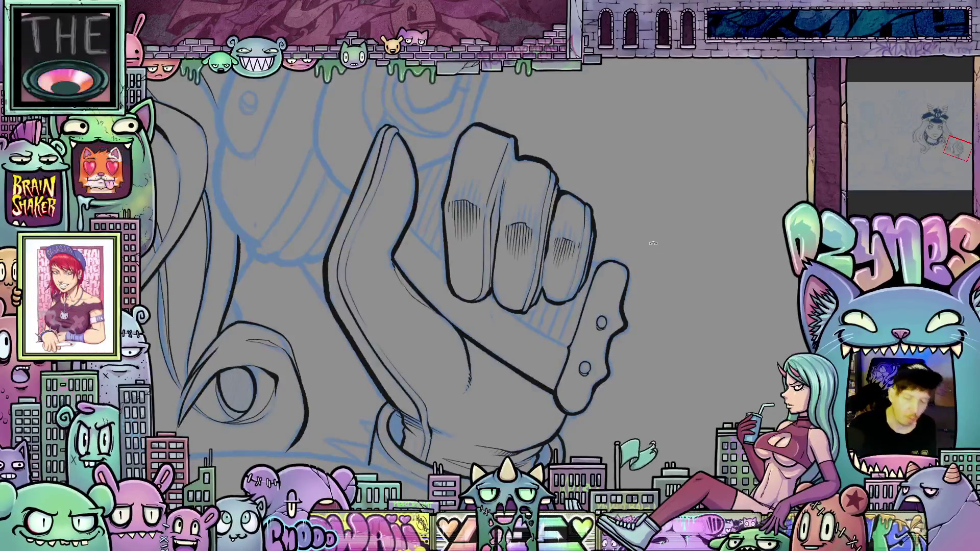
{"action": "mouse_move", "coordinate": [574, 246]}
{"action": "left_mouse_down"}
{"action": "mouse_move", "coordinate": [648, 380]}
{"action": "mouse_move", "coordinate": [689, 265]}
{"action": "mouse_move", "coordinate": [497, 274]}
{"action": "left_mouse_up"}
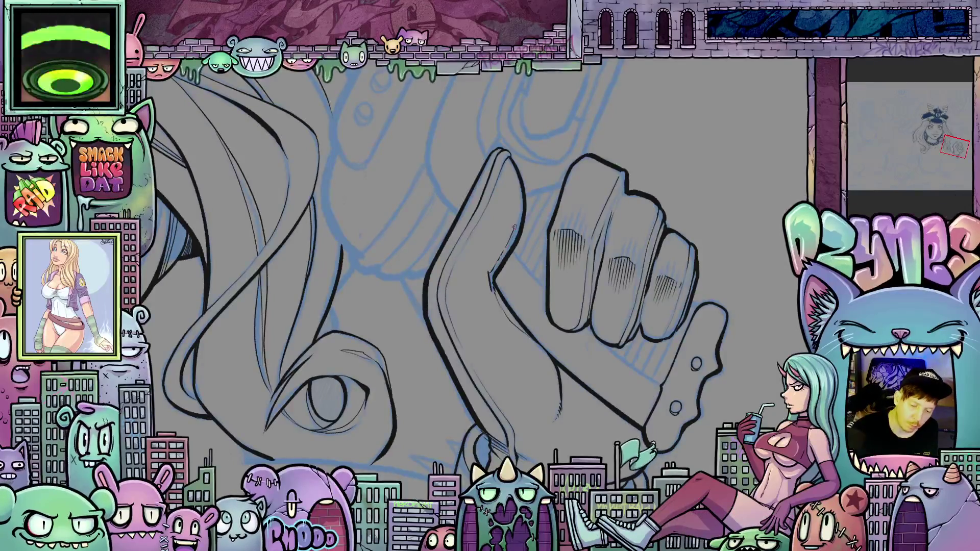
{"action": "left_click_drag", "start_coordinate": [511, 169], "coordinate": [506, 256]}
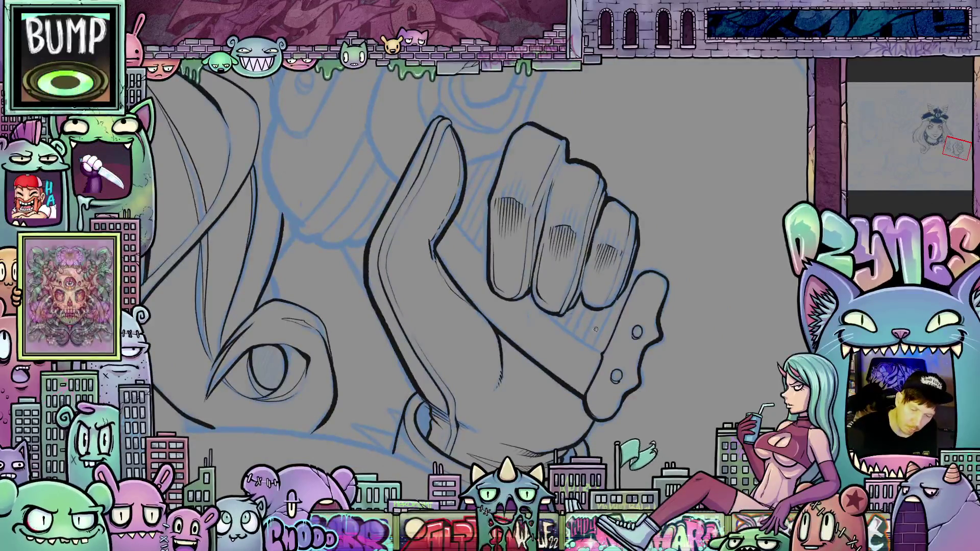
{"action": "mouse_move", "coordinate": [540, 295]}
{"action": "left_mouse_down"}
{"action": "mouse_move", "coordinate": [616, 360]}
{"action": "mouse_move", "coordinate": [532, 364]}
{"action": "left_mouse_up"}
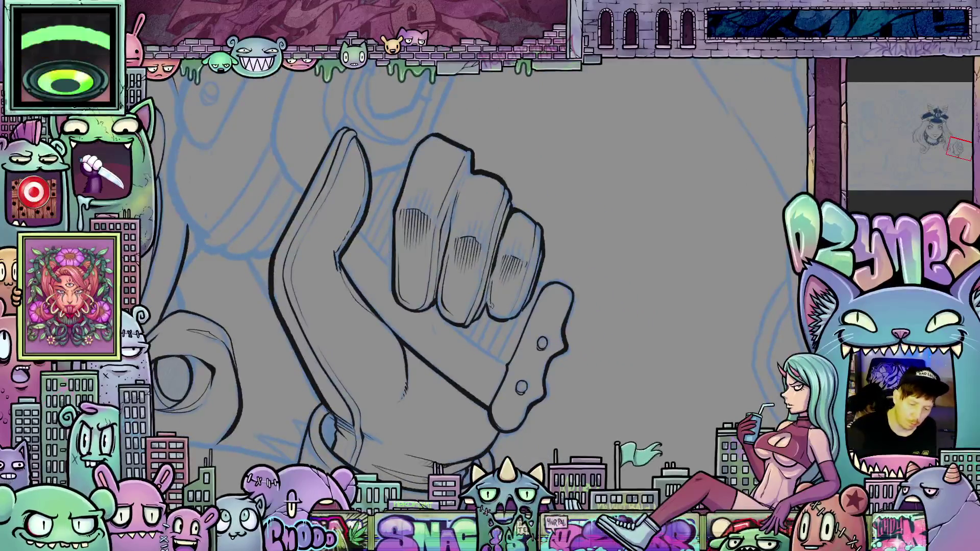
{"action": "left_click_drag", "start_coordinate": [540, 309], "coordinate": [574, 352]}
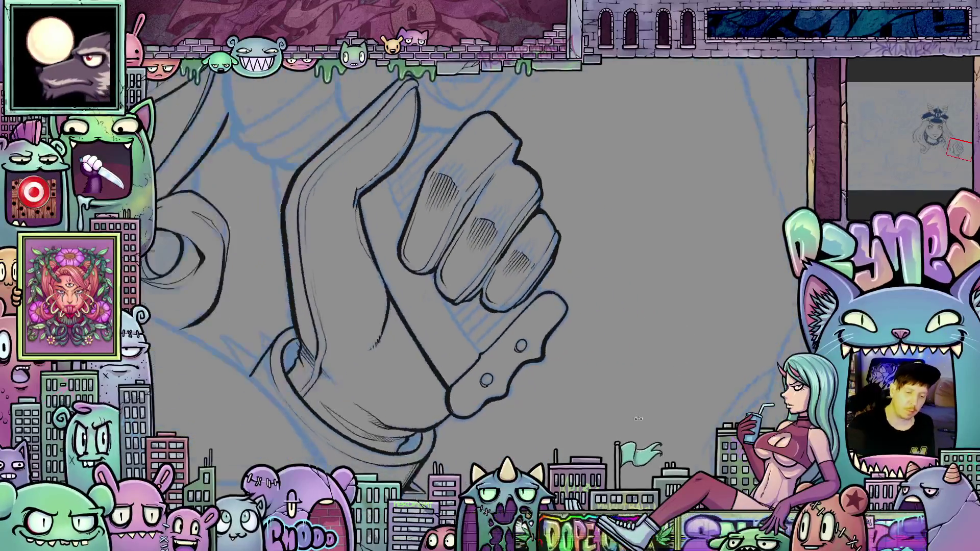